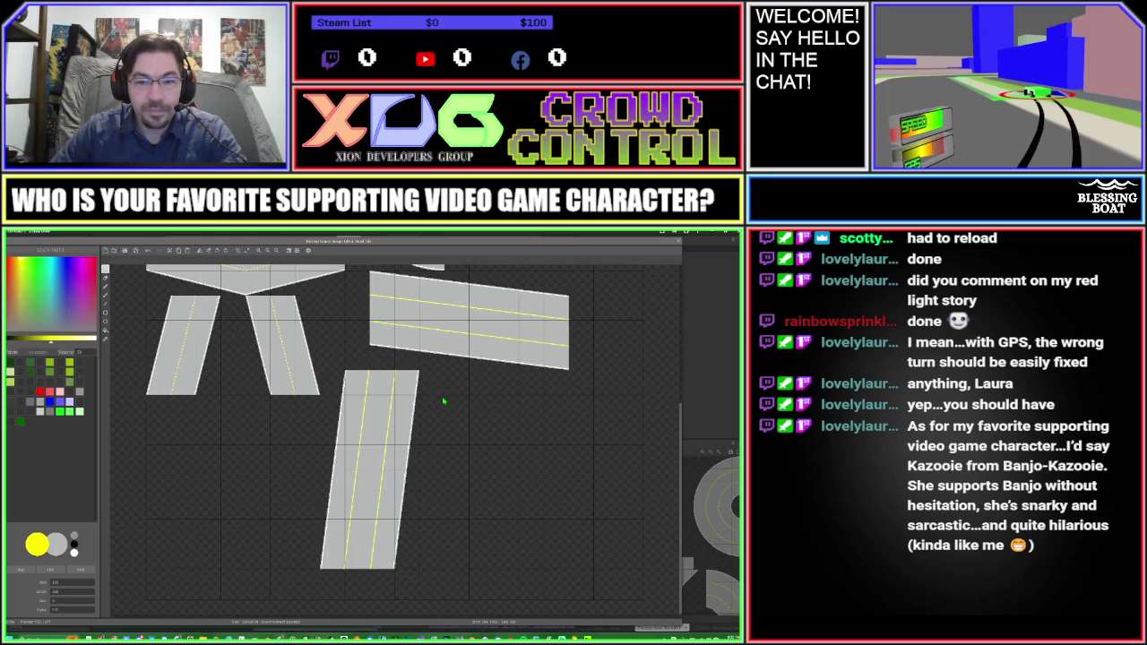
Step: Undo the last edit to the ring piece with the whole atlas in view
key("f")
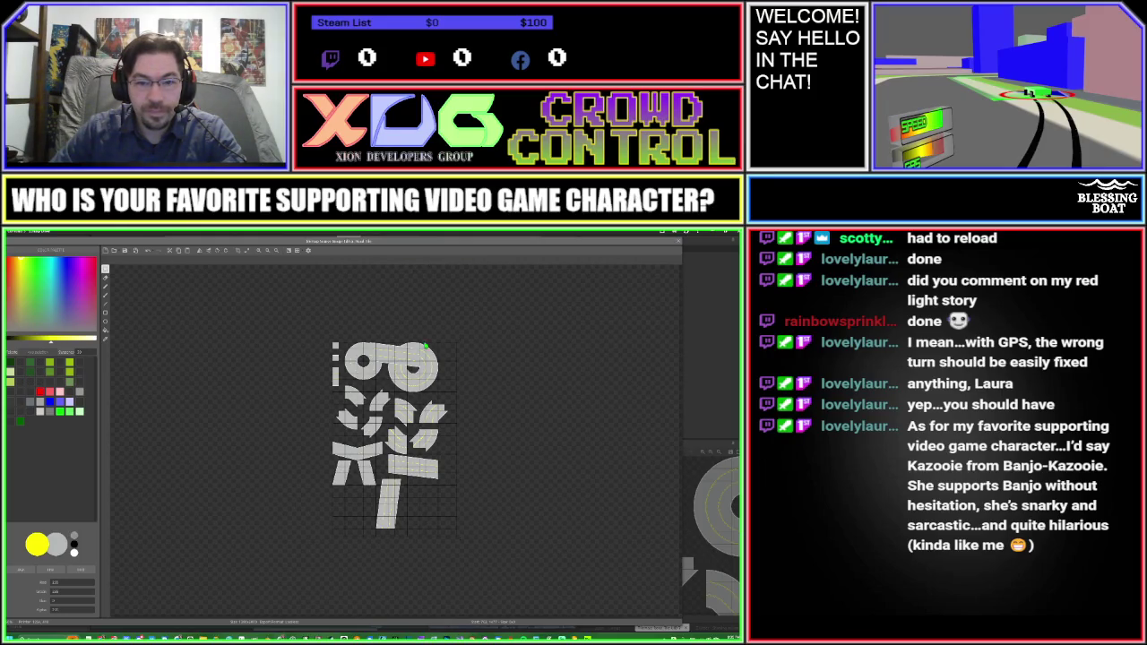
key("ctrl+z")
scroll(431, 504, "up", 3)
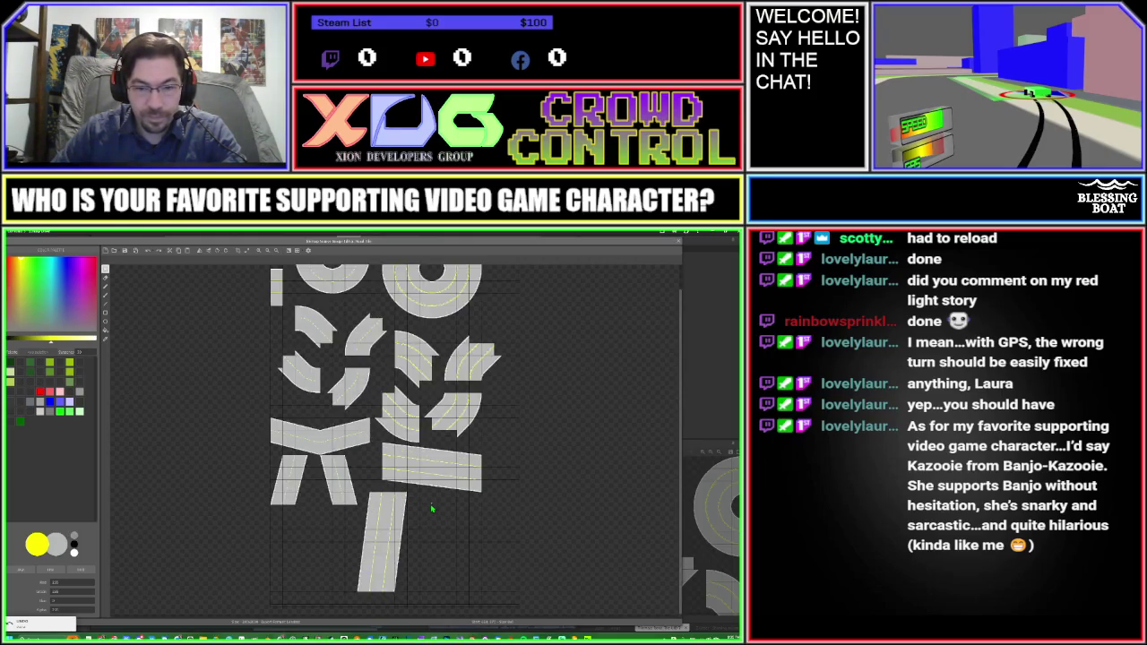
scroll(430, 503, "up", 2)
scroll(385, 421, "down", 3)
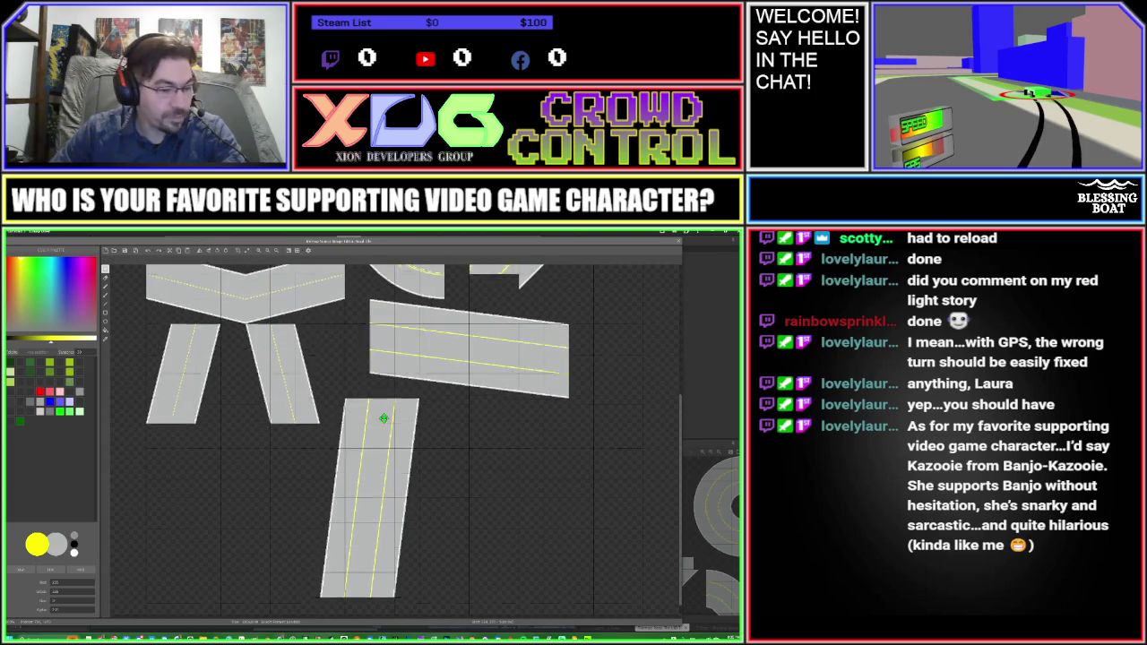
Step: Paste a copy of the vertical road strip and drag it into line beside the original
key("ctrl+v")
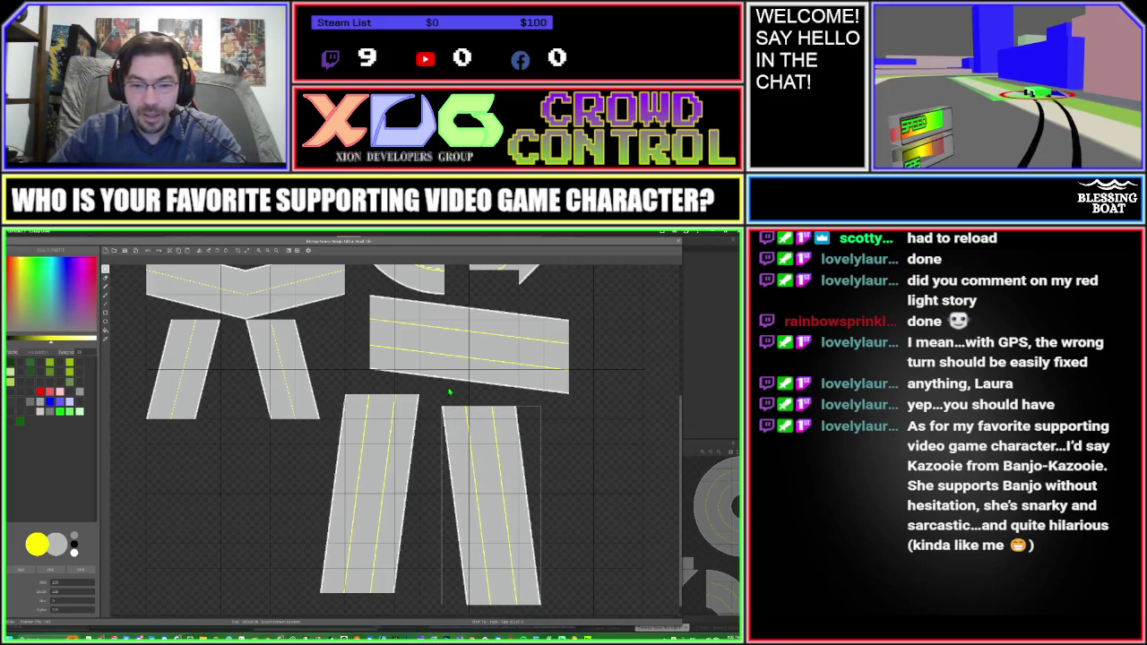
scroll(450, 392, "up", 2)
scroll(450, 392, "up", 2)
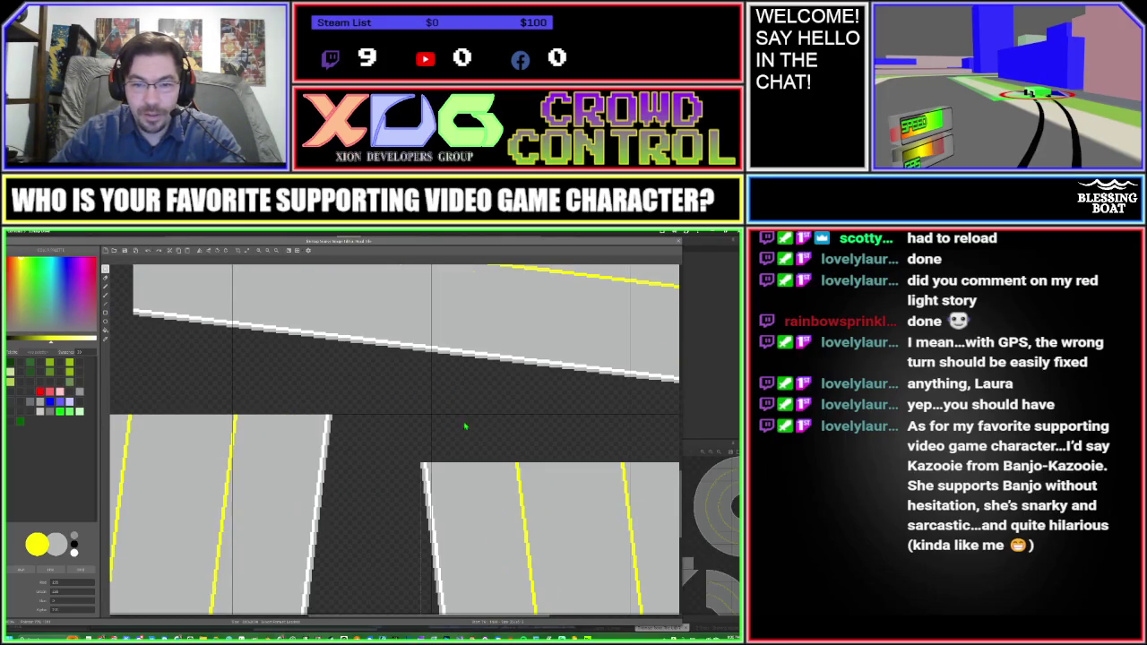
left_click_drag(456, 488, 466, 449)
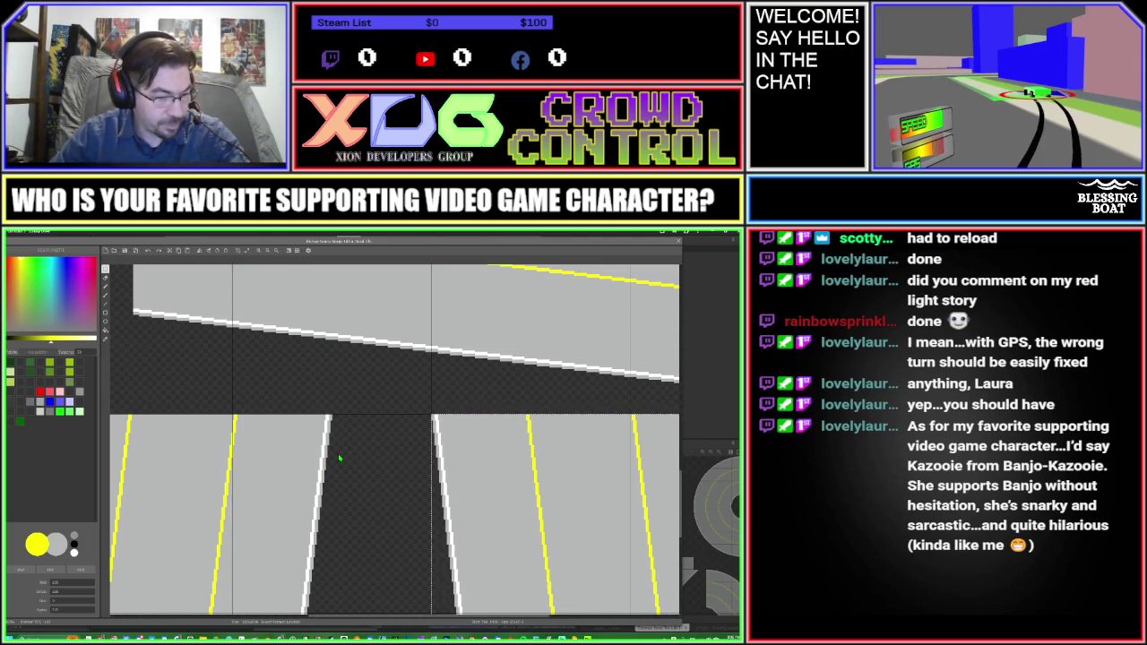
scroll(339, 458, "down", 2)
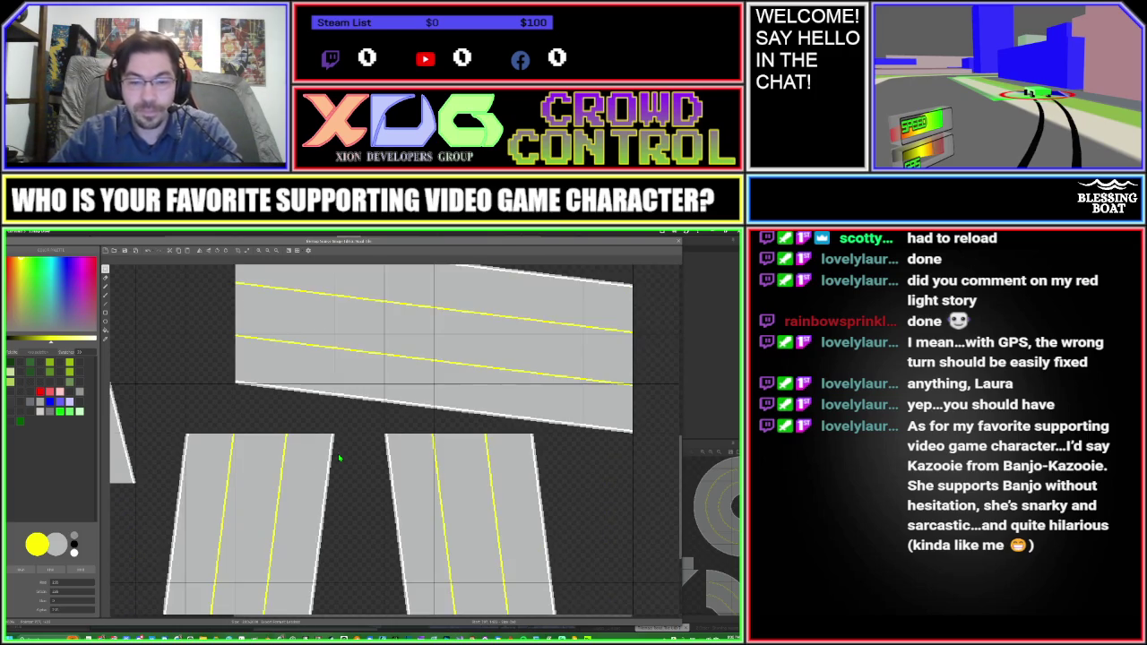
scroll(359, 403, "down", 3)
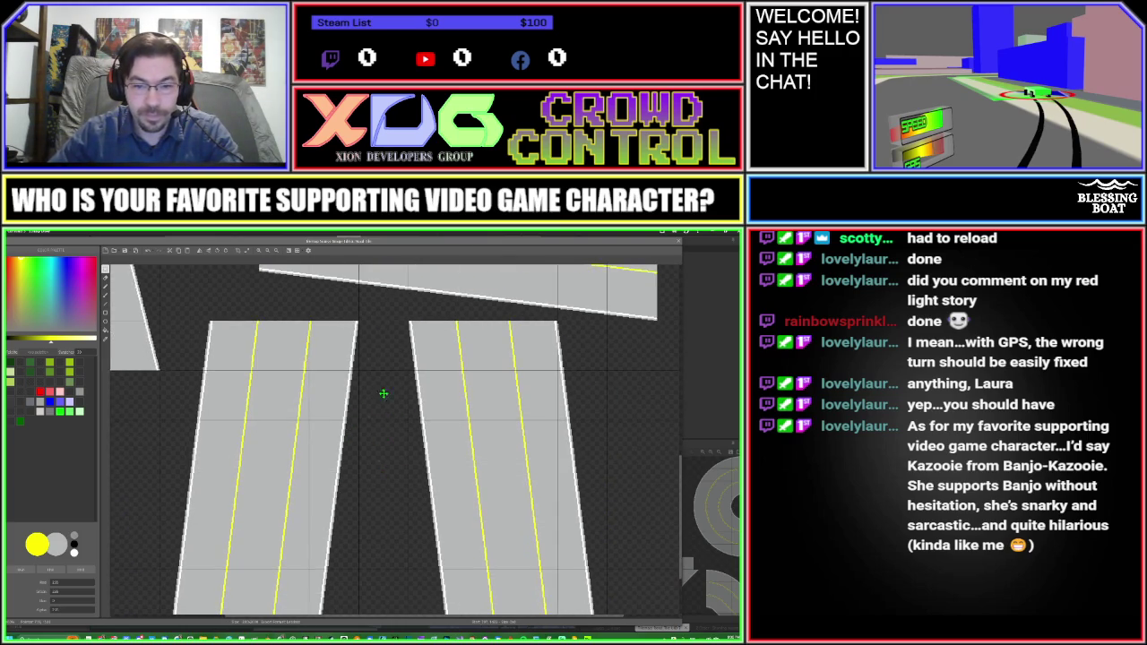
scroll(383, 406, "down", 3)
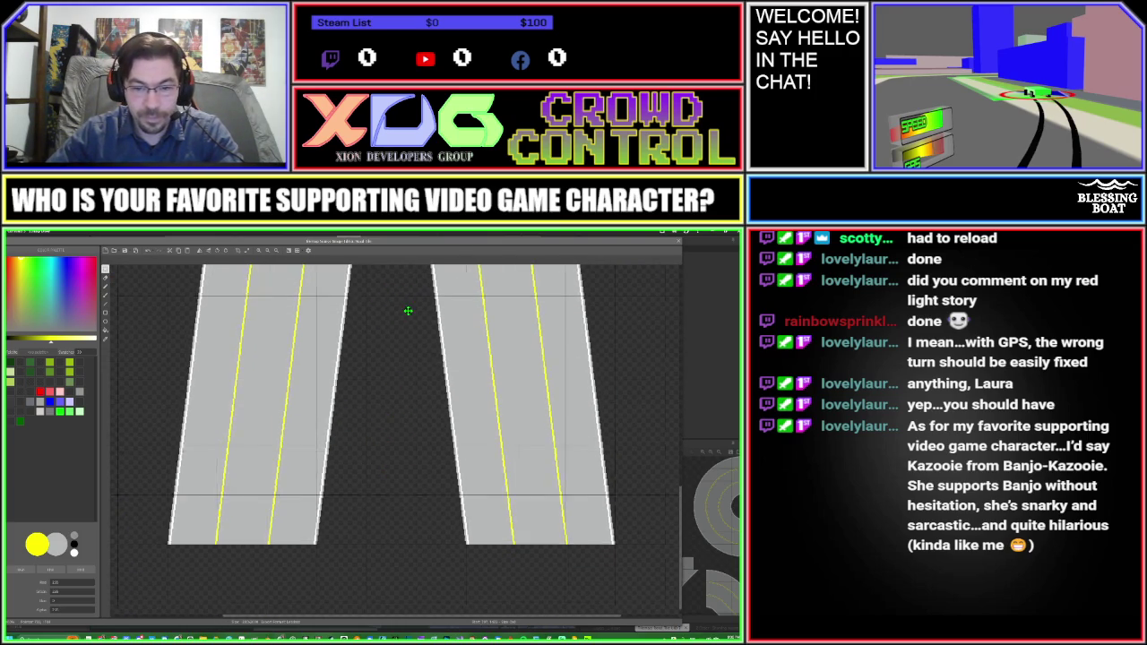
scroll(408, 314, "down", 1)
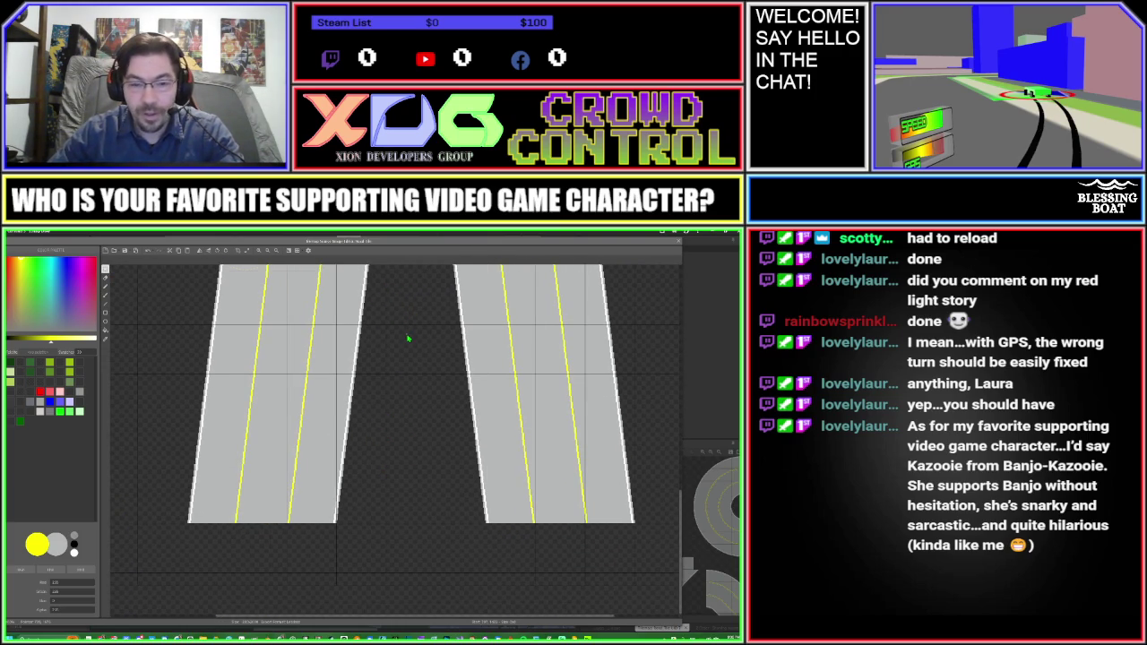
scroll(408, 339, "down", 2)
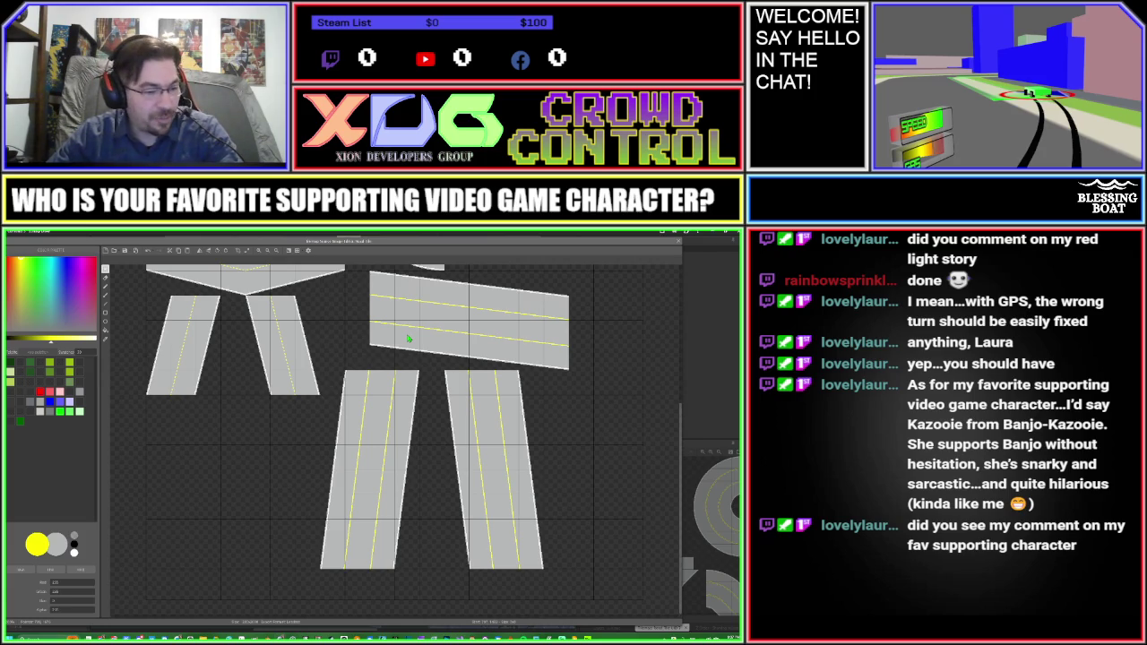
Step: Select all and delete the artwork on the current layer
key("ctrl+a")
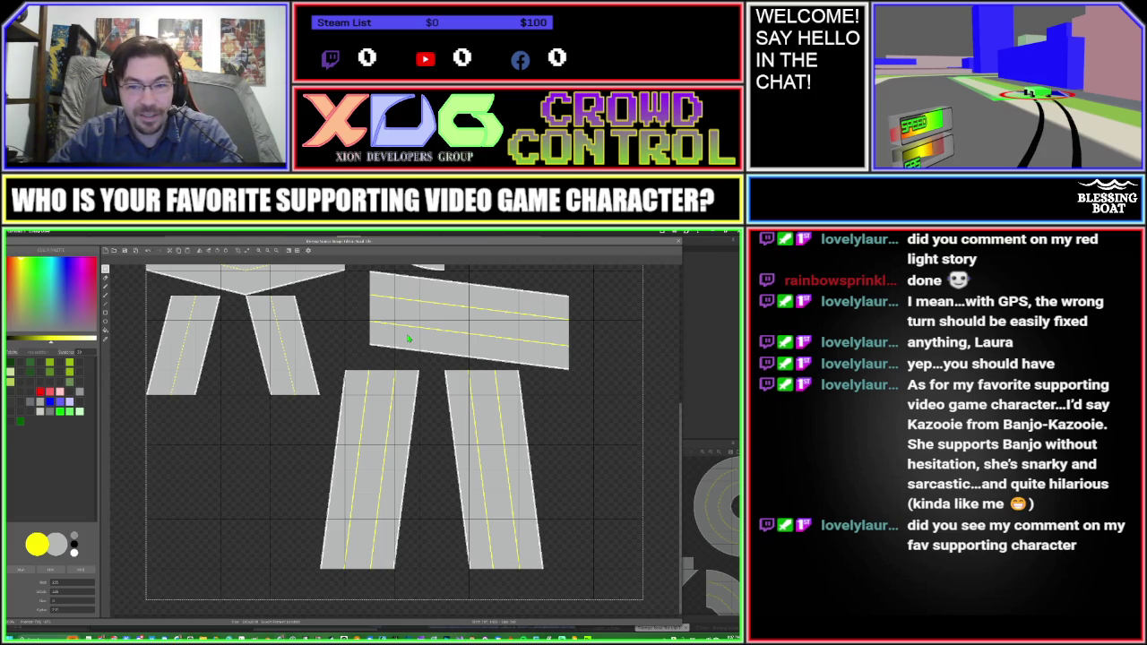
key("Delete")
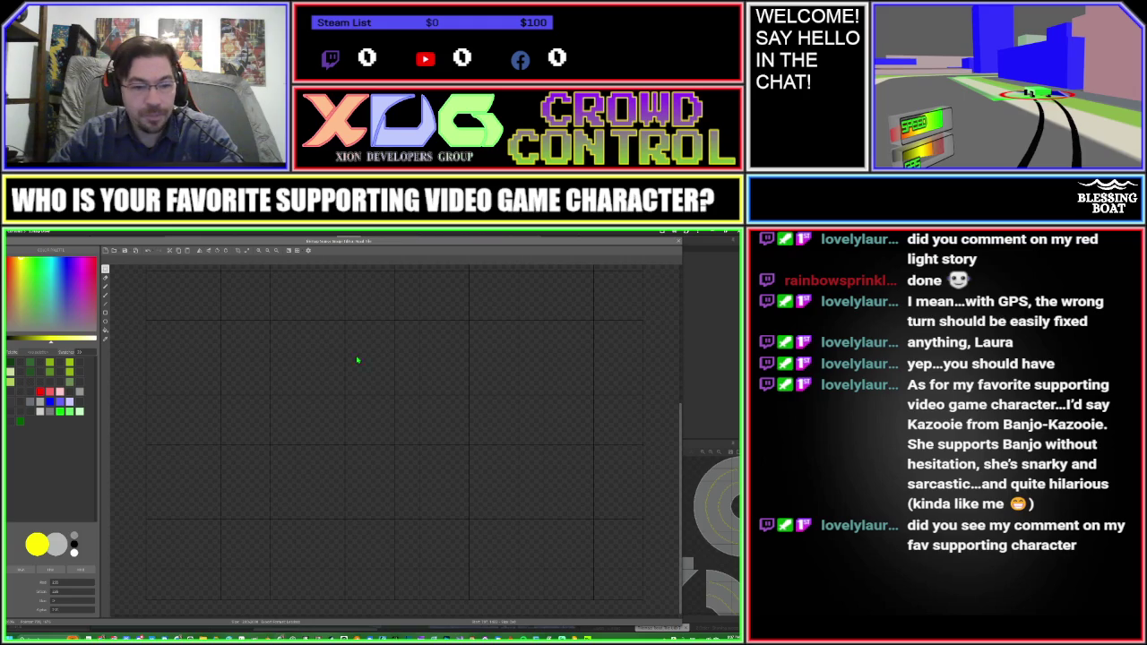
scroll(315, 380, "down", 3)
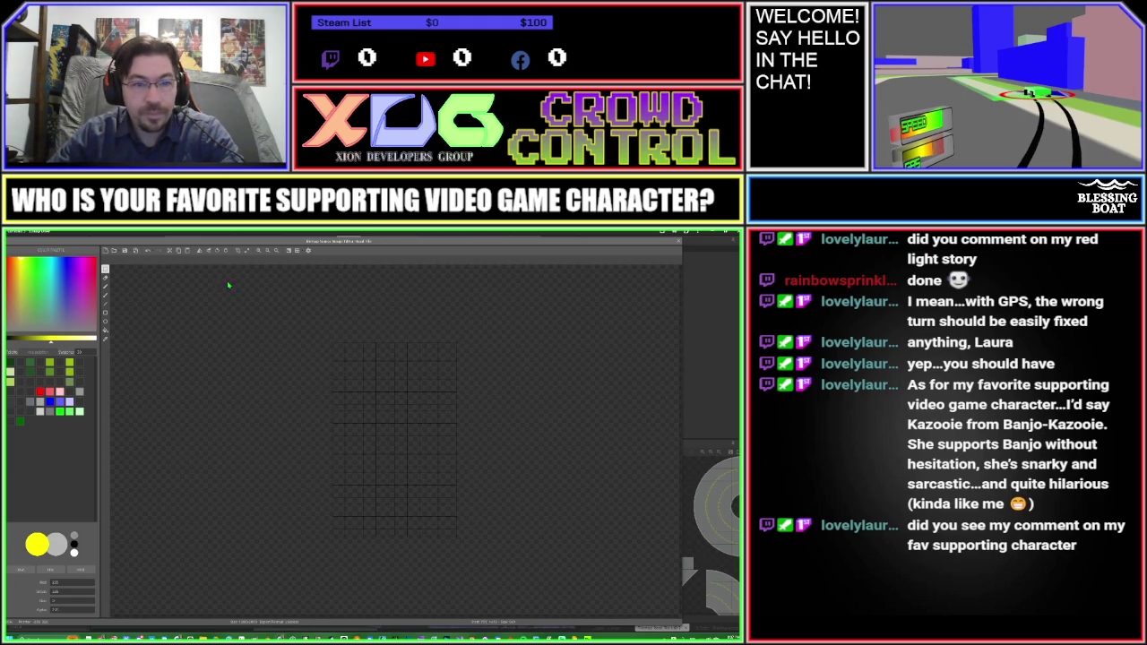
Step: Resize the canvas with a new height so the full tile sheet fits
left_click(246, 255)
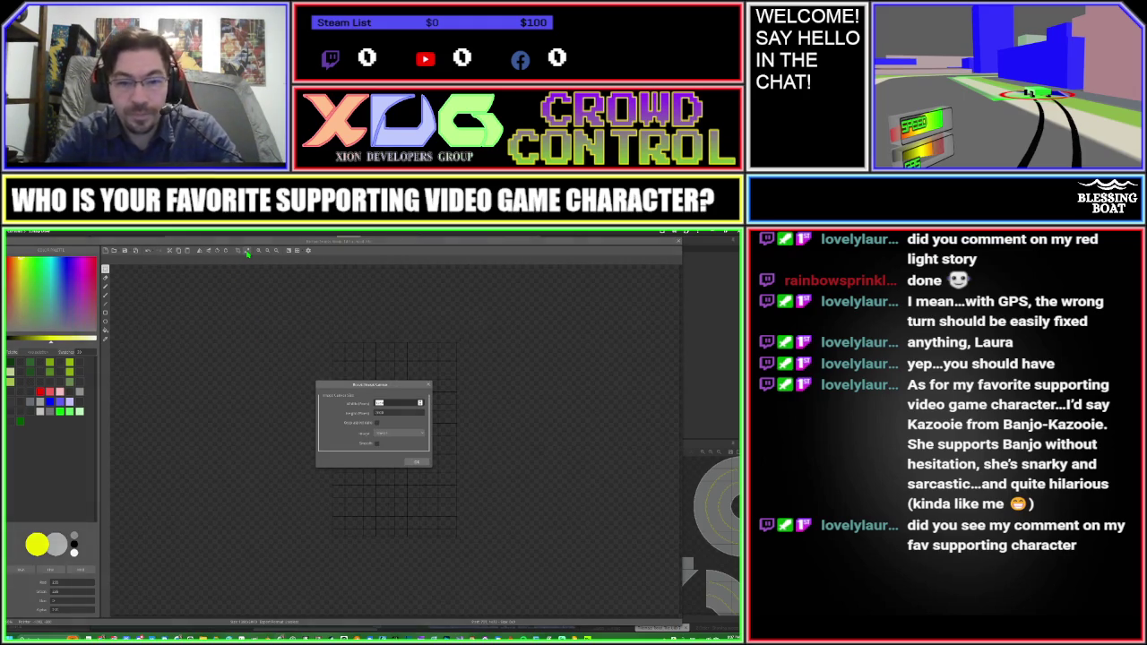
key("BackSpace")
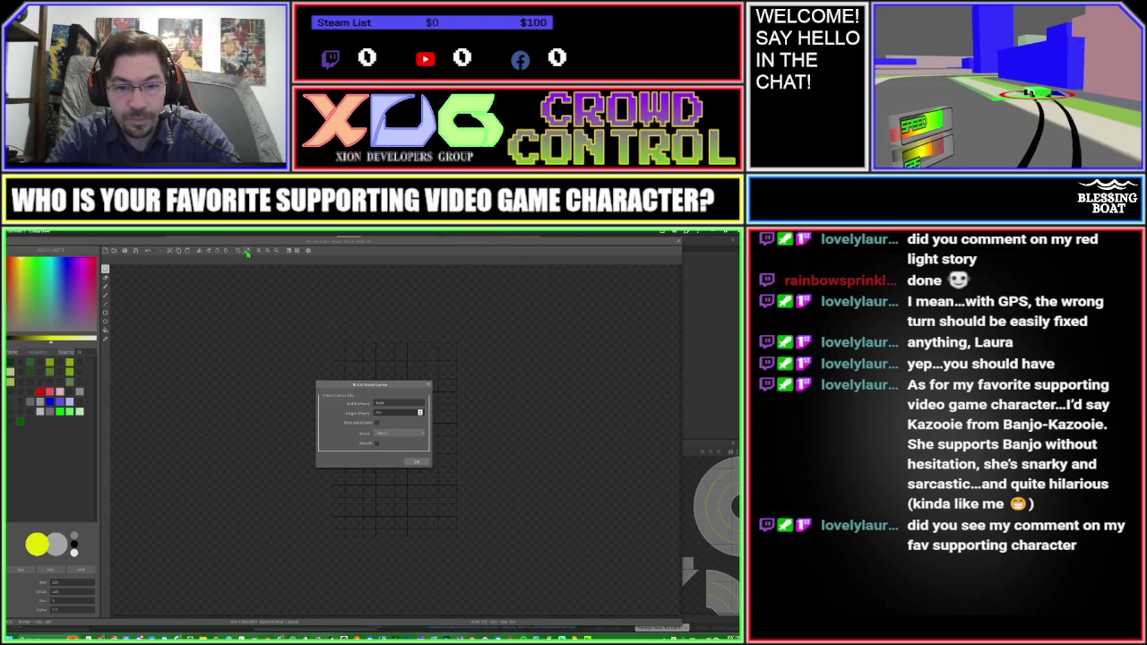
key("Return")
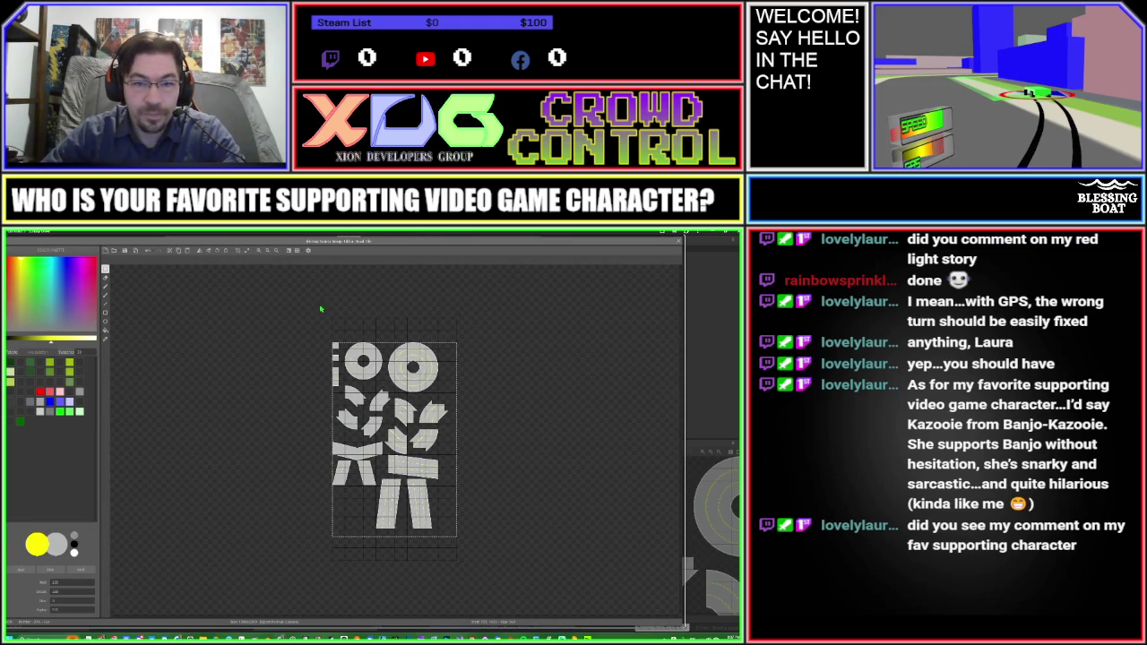
scroll(318, 309, "up", 2)
scroll(394, 314, "up", 2)
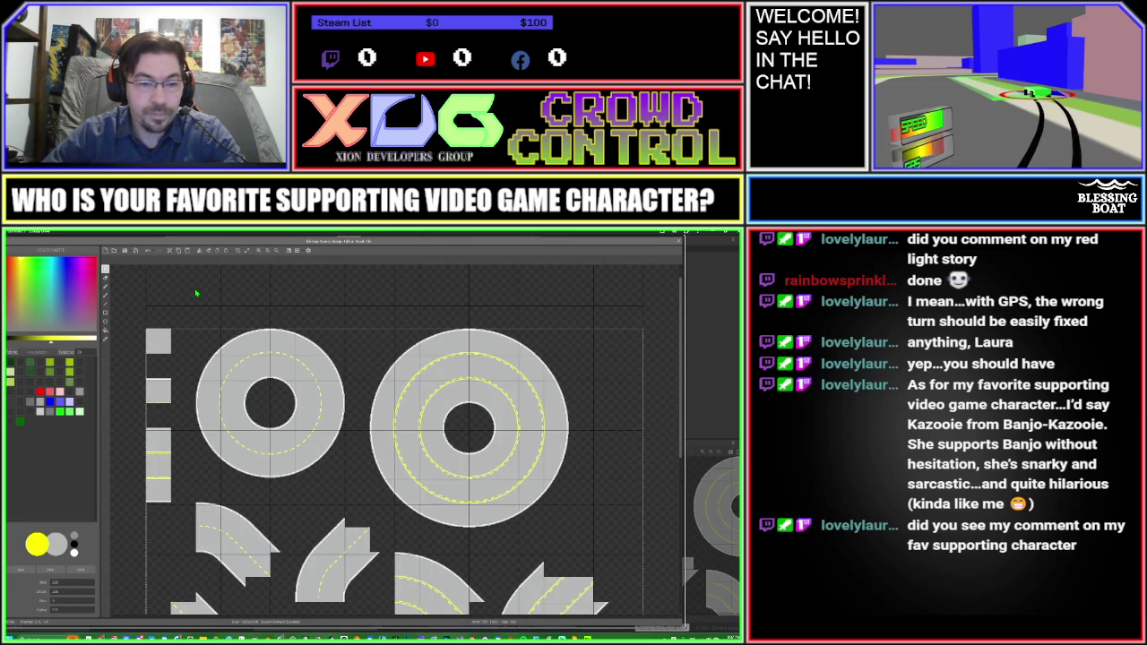
key("Delete")
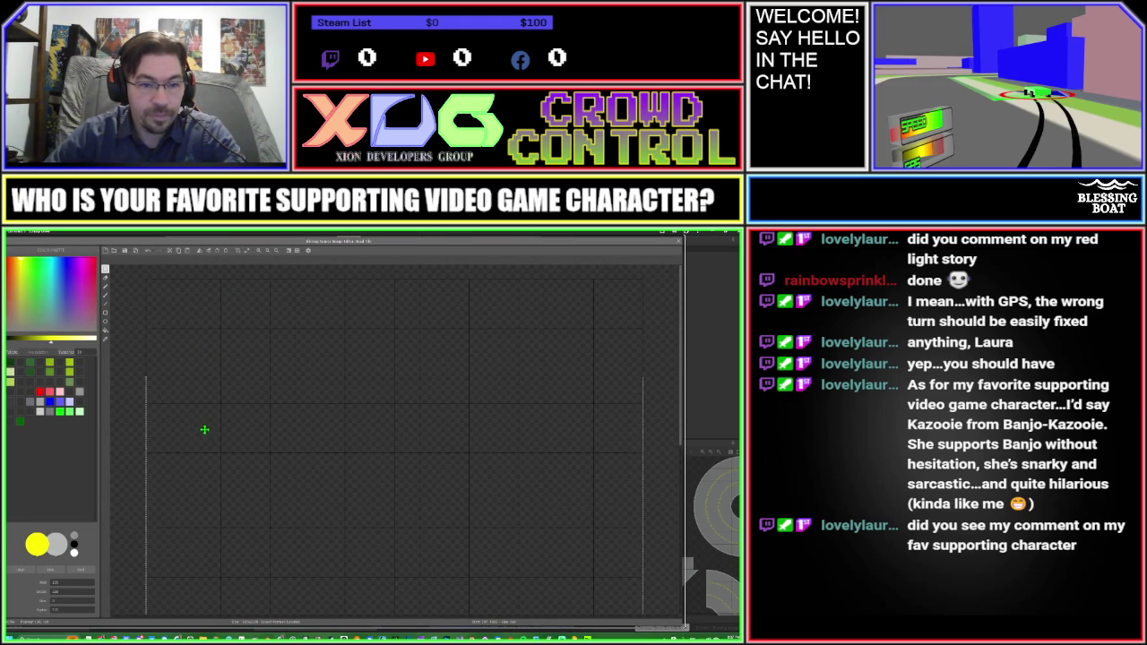
key("ctrl+z")
left_click_drag(204, 421, 203, 332)
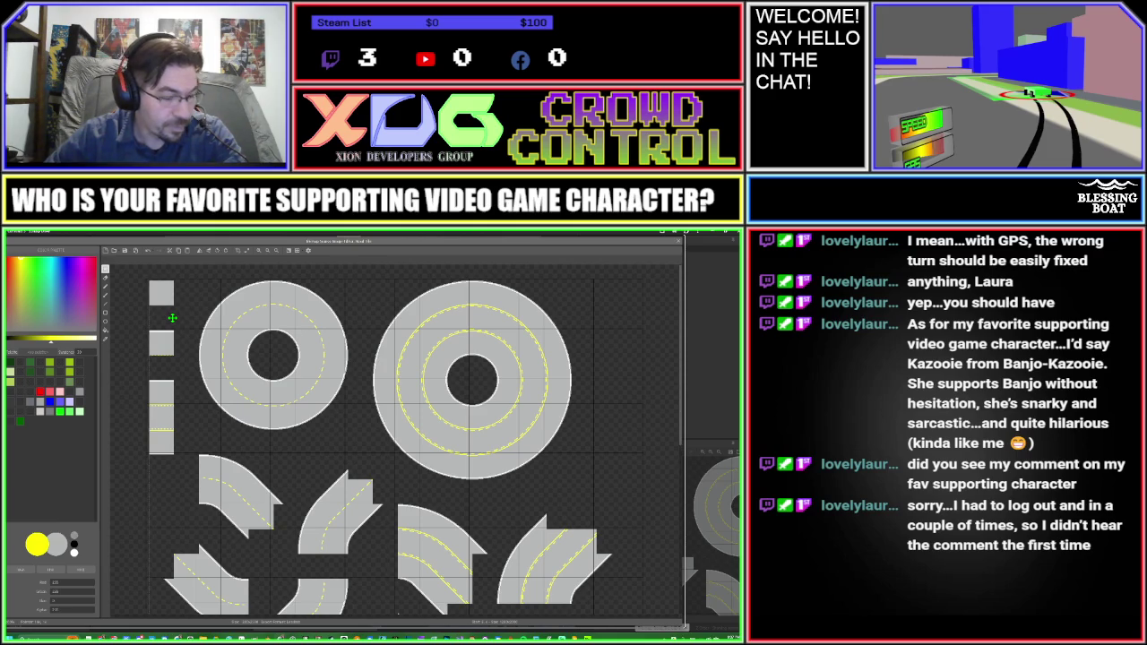
scroll(137, 284, "up", 2)
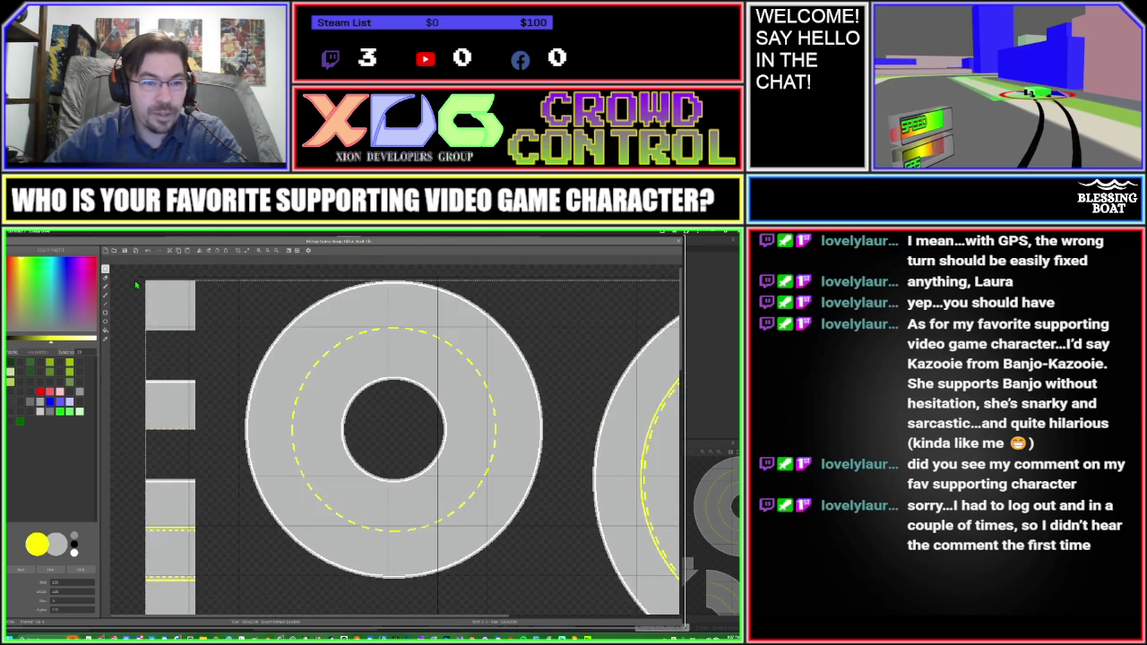
scroll(136, 285, "up", 2)
left_click_drag(170, 289, 160, 284)
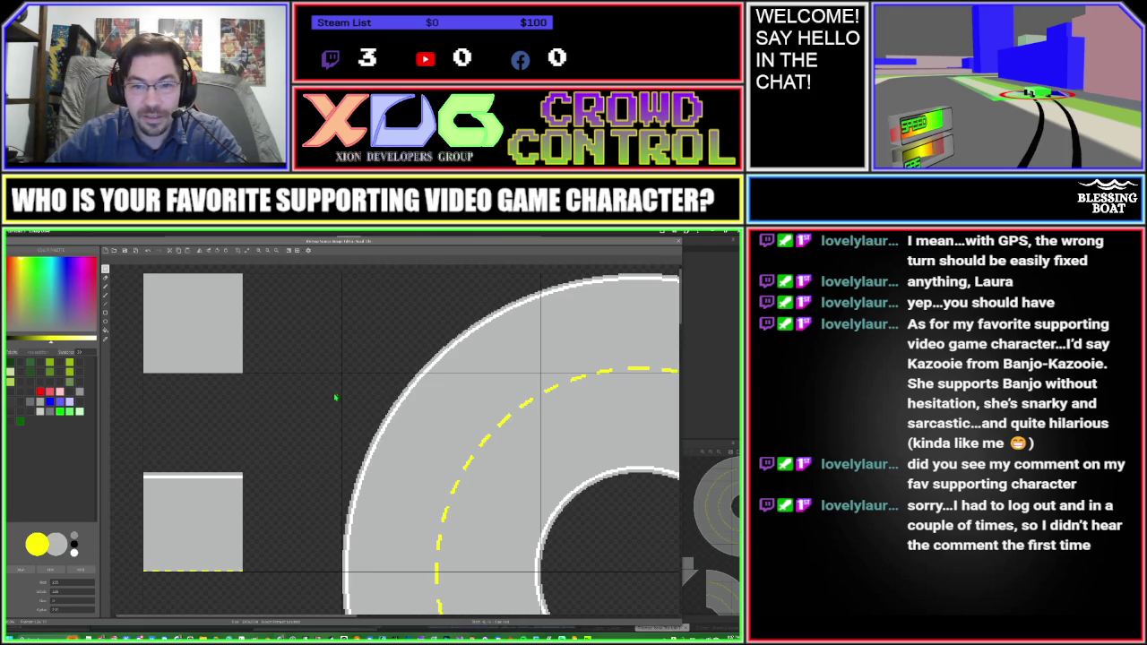
scroll(335, 397, "down", 2)
scroll(426, 438, "down", 2)
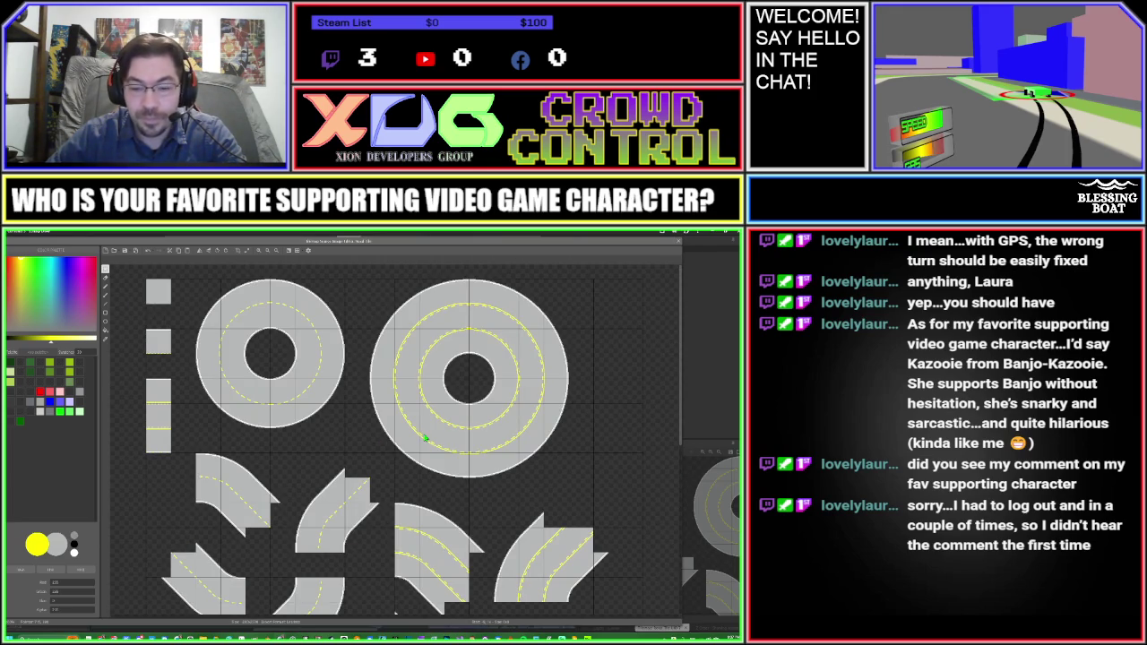
scroll(418, 345, "down", 2)
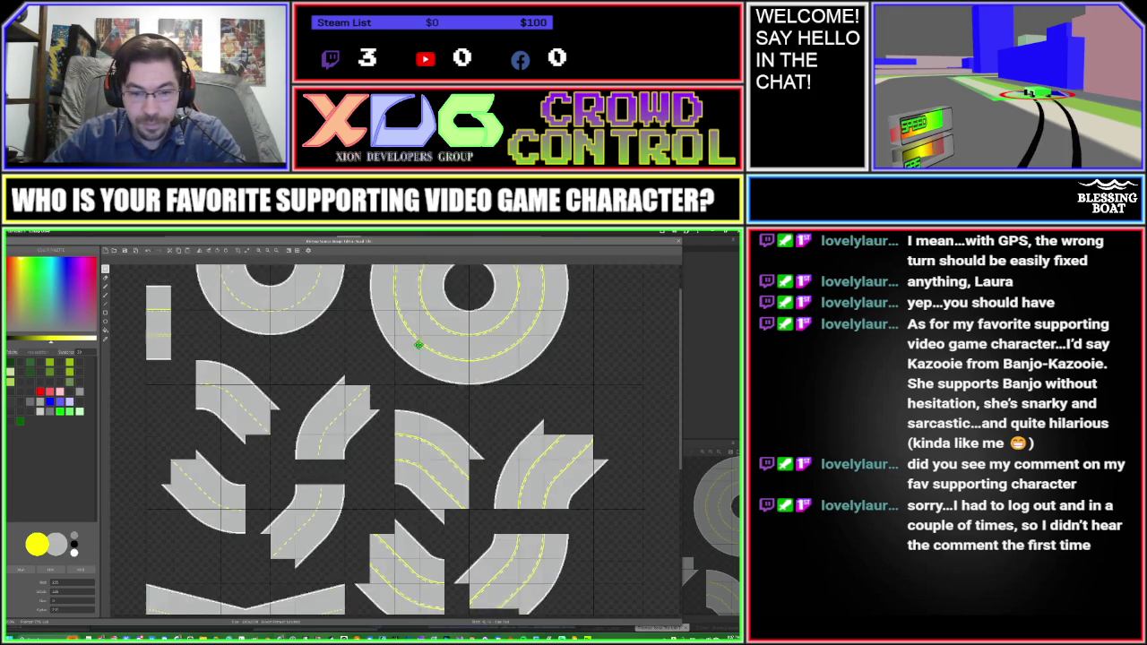
scroll(418, 344, "down", 2)
scroll(432, 358, "down", 2)
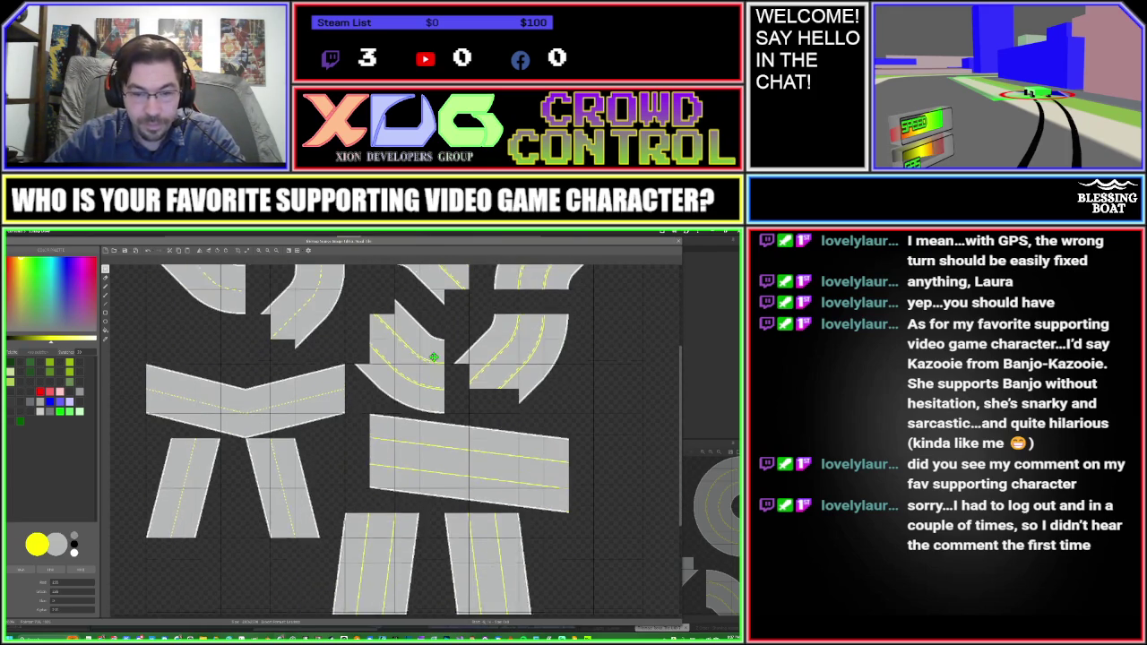
scroll(434, 358, "down", 2)
scroll(442, 399, "down", 3)
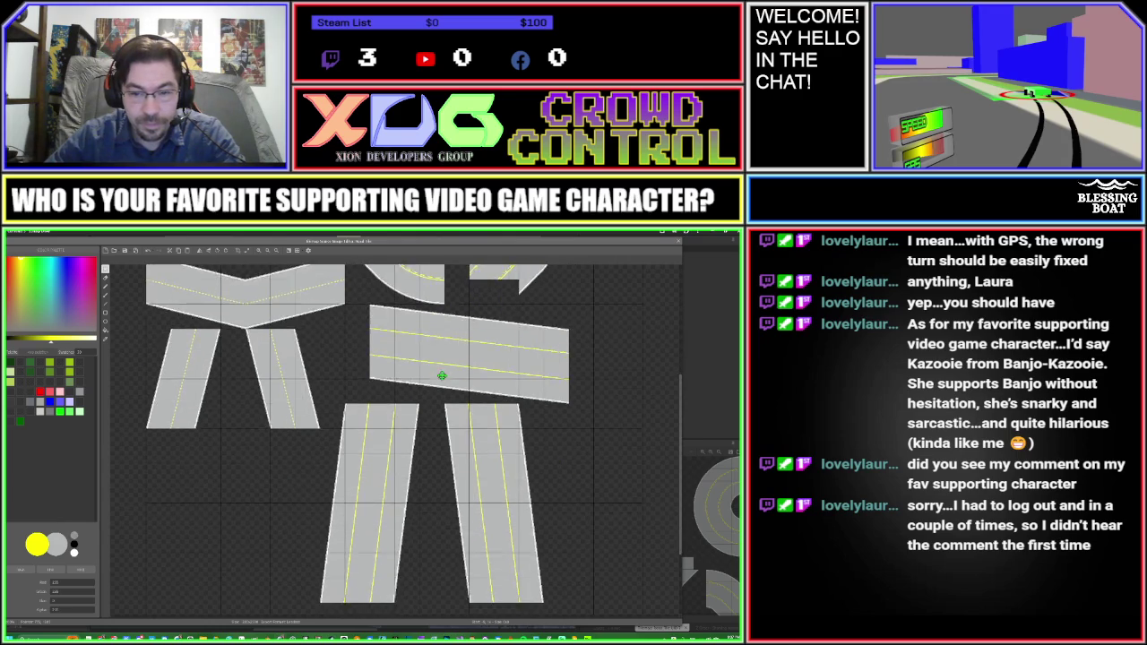
scroll(441, 376, "down", 1)
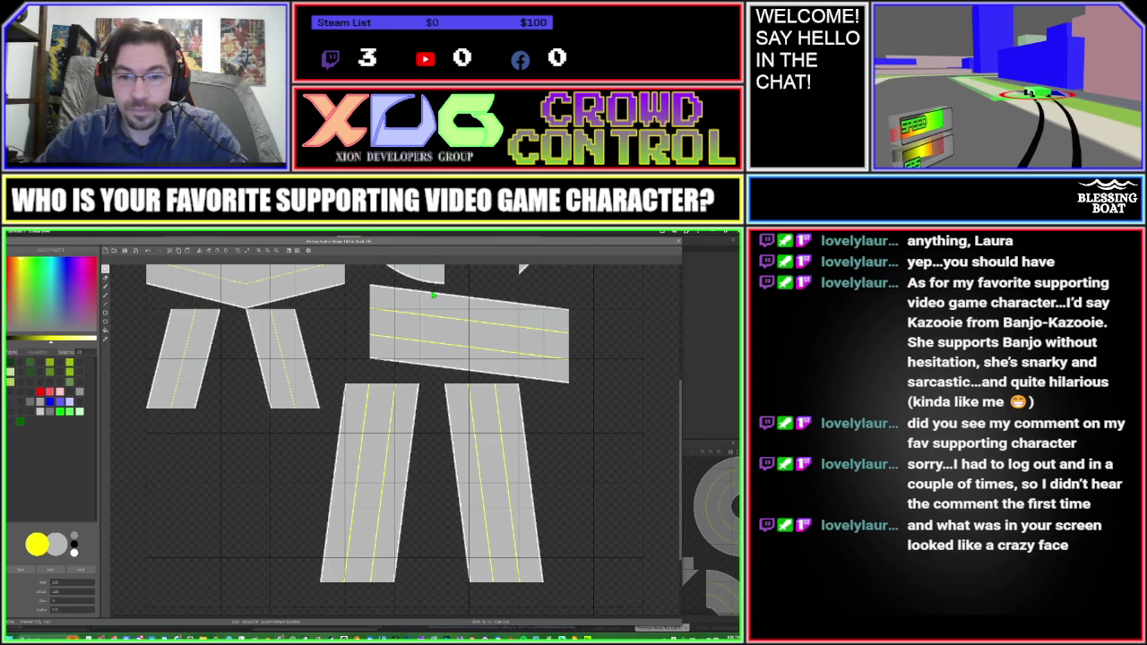
Step: Zoom to the tilted two-lane horizontal road piece and drag a rectangle selection around it
scroll(423, 294, "up", 2)
left_click_drag(521, 343, 420, 356)
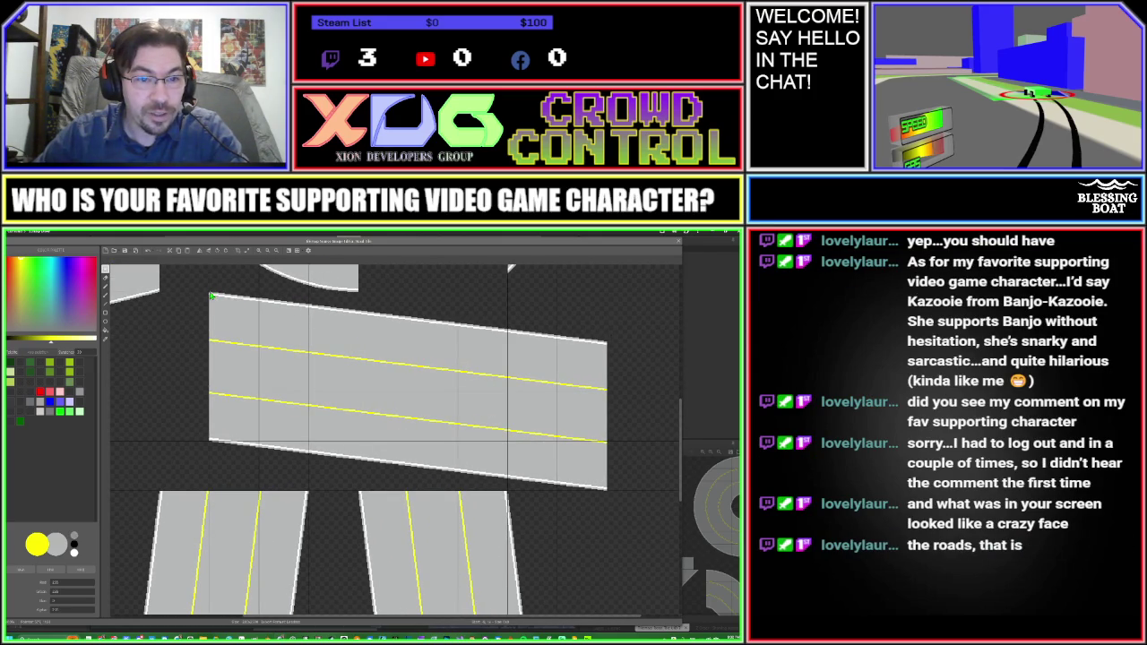
left_click_drag(212, 297, 584, 483)
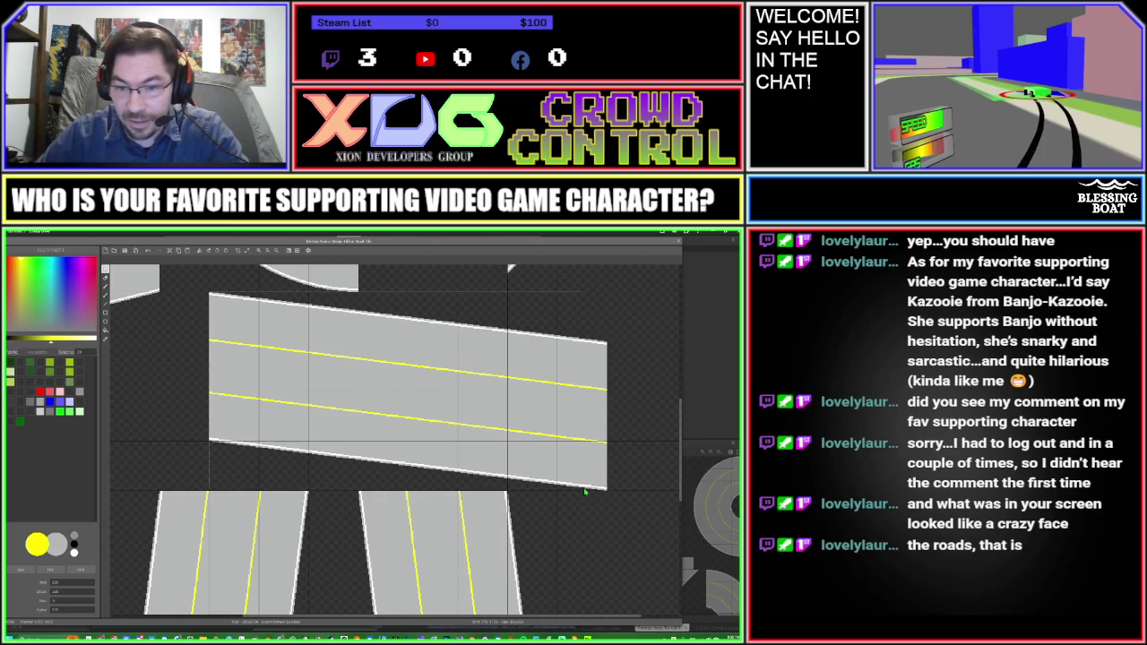
left_click_drag(584, 483, 605, 493)
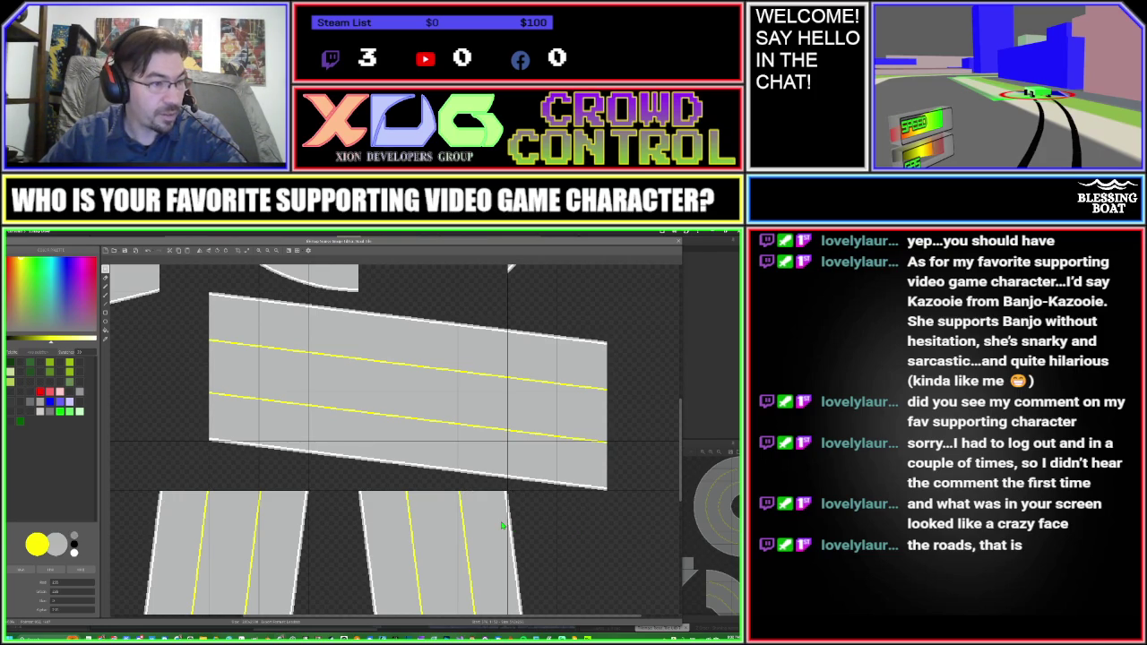
key("alt+Tab")
key("Escape")
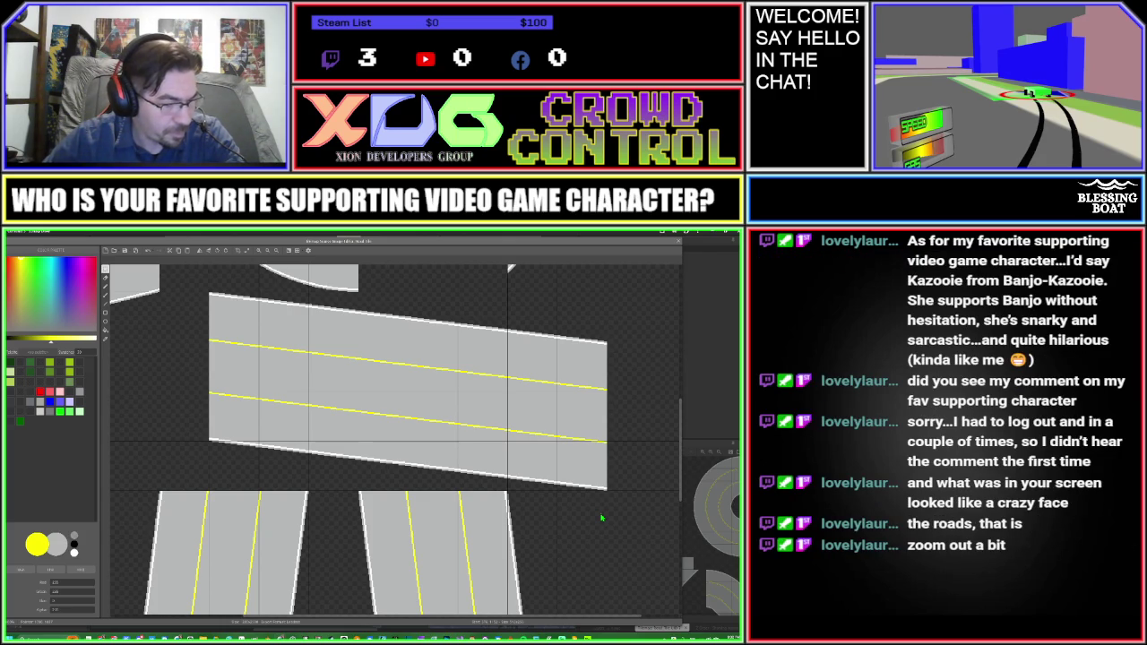
Step: Zoom out over the atlas, then paste the copied tilted road piece near the vertical strips' lower ends
key("minus")
key("minus")
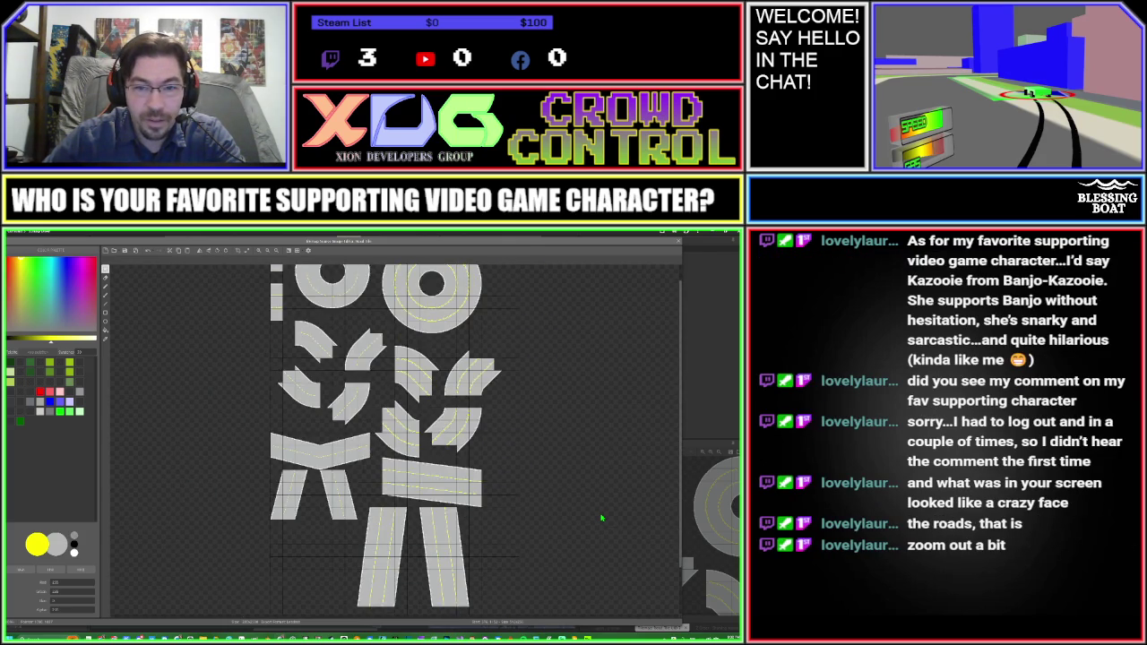
key("minus")
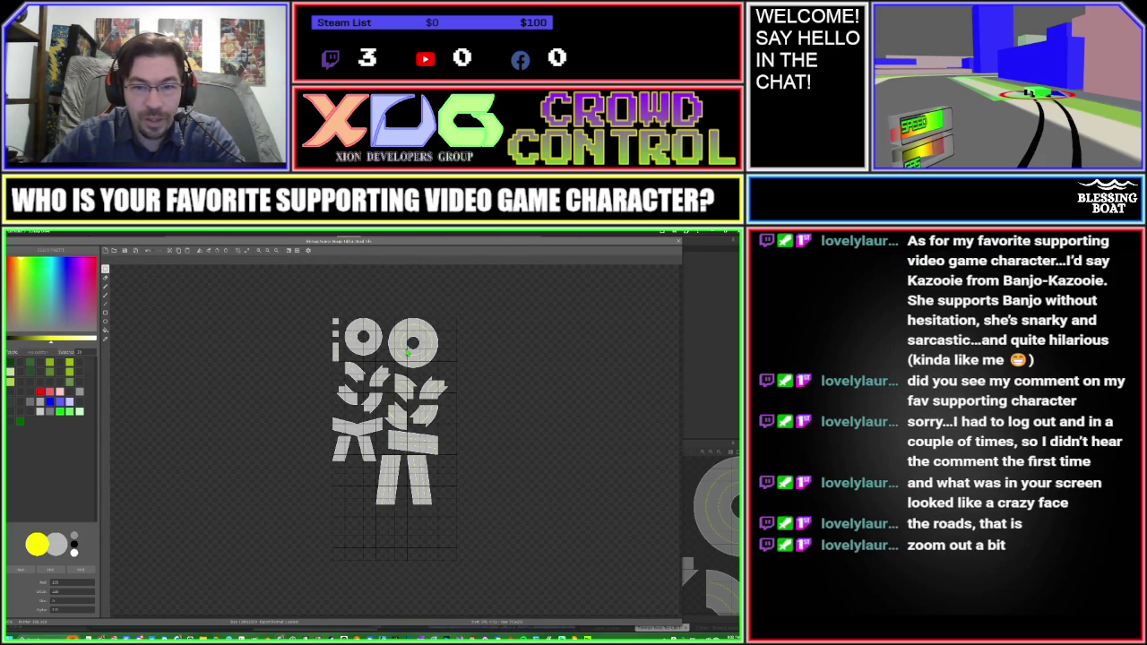
scroll(407, 354, "up", 2)
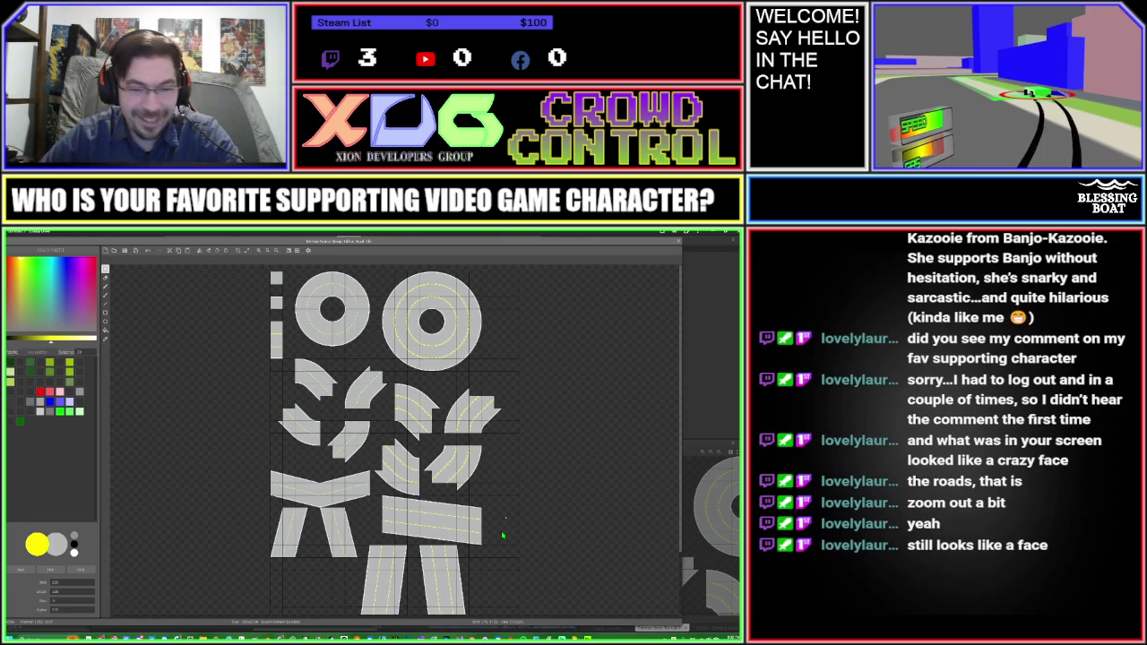
scroll(483, 398, "down", 5)
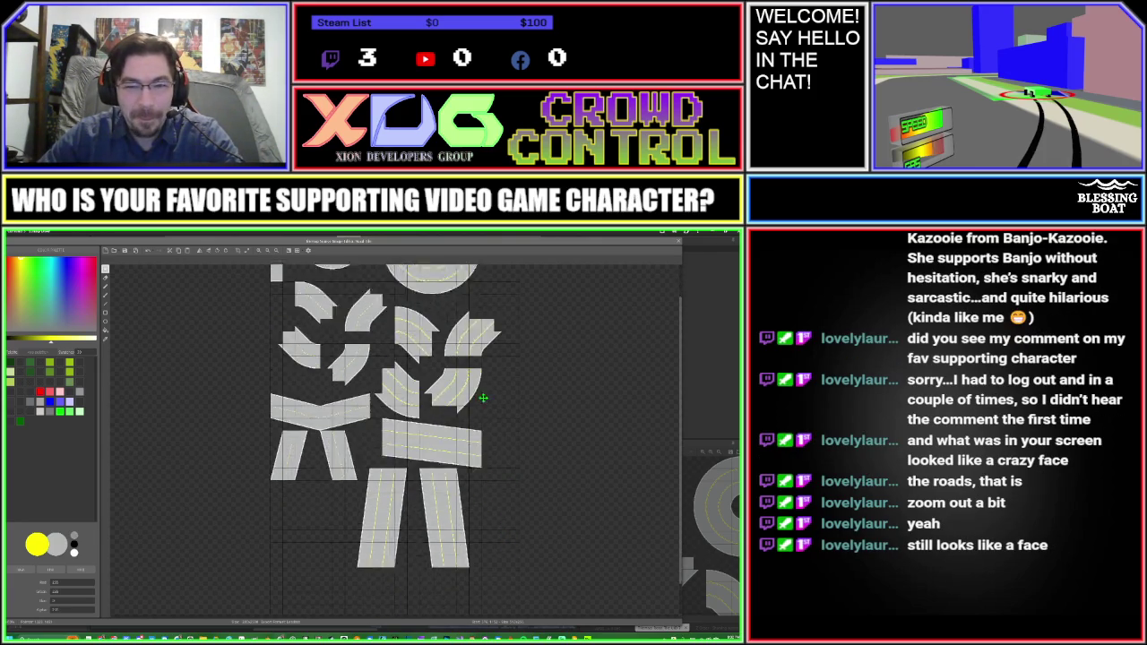
scroll(448, 403, "up", 4)
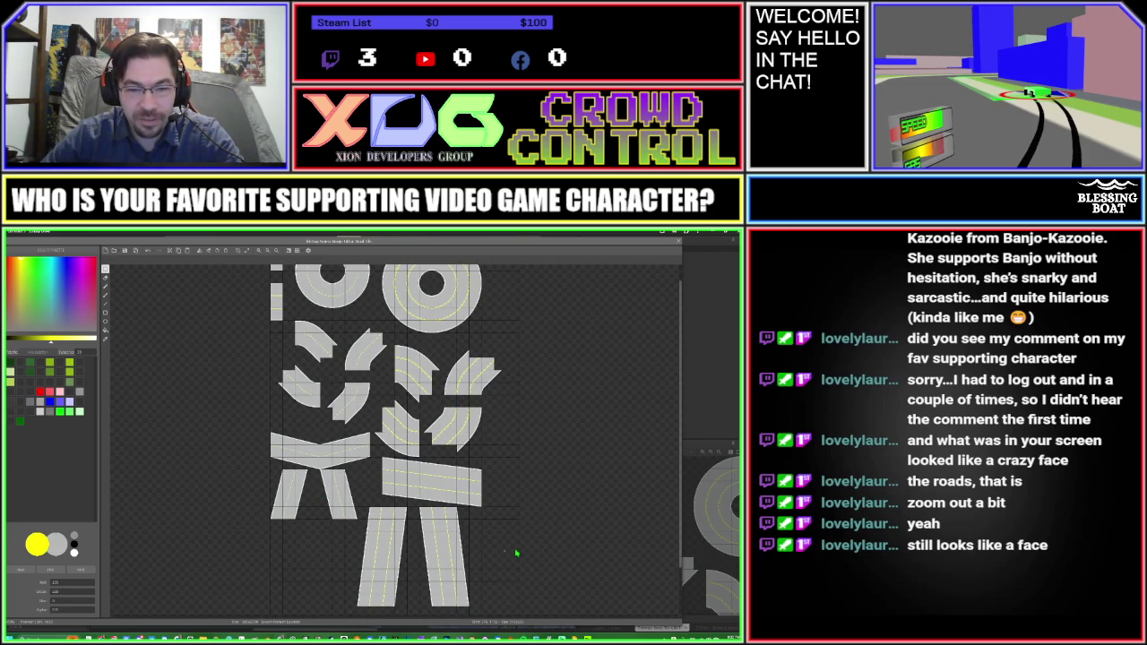
scroll(515, 547, "down", 3)
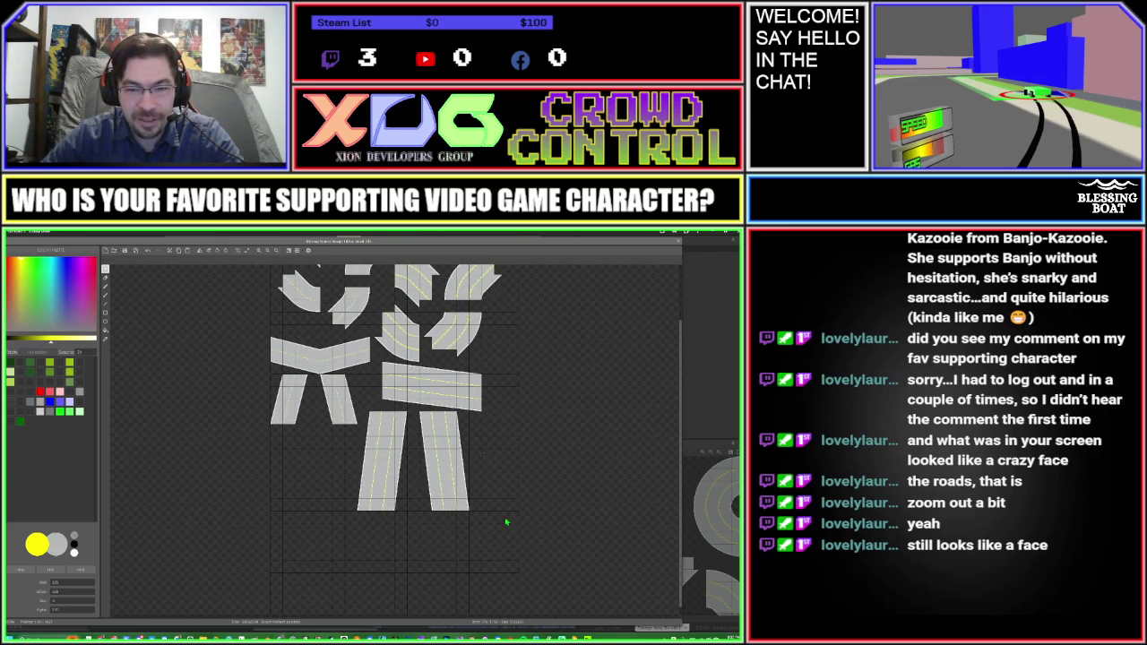
scroll(499, 546, "up", 3)
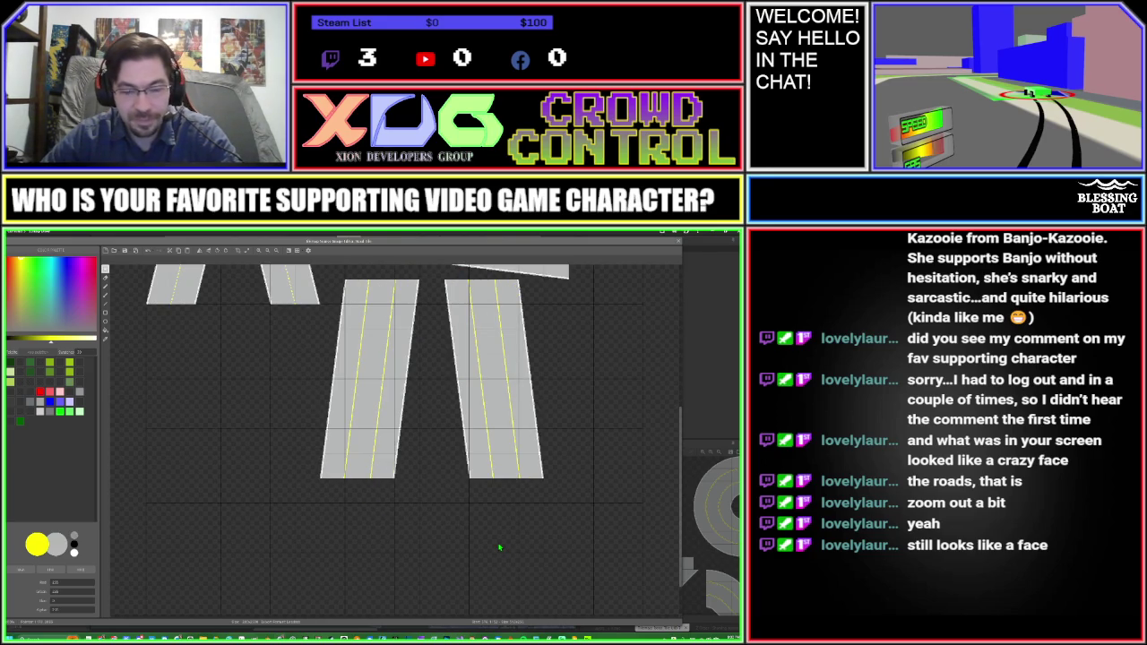
key("ctrl+v")
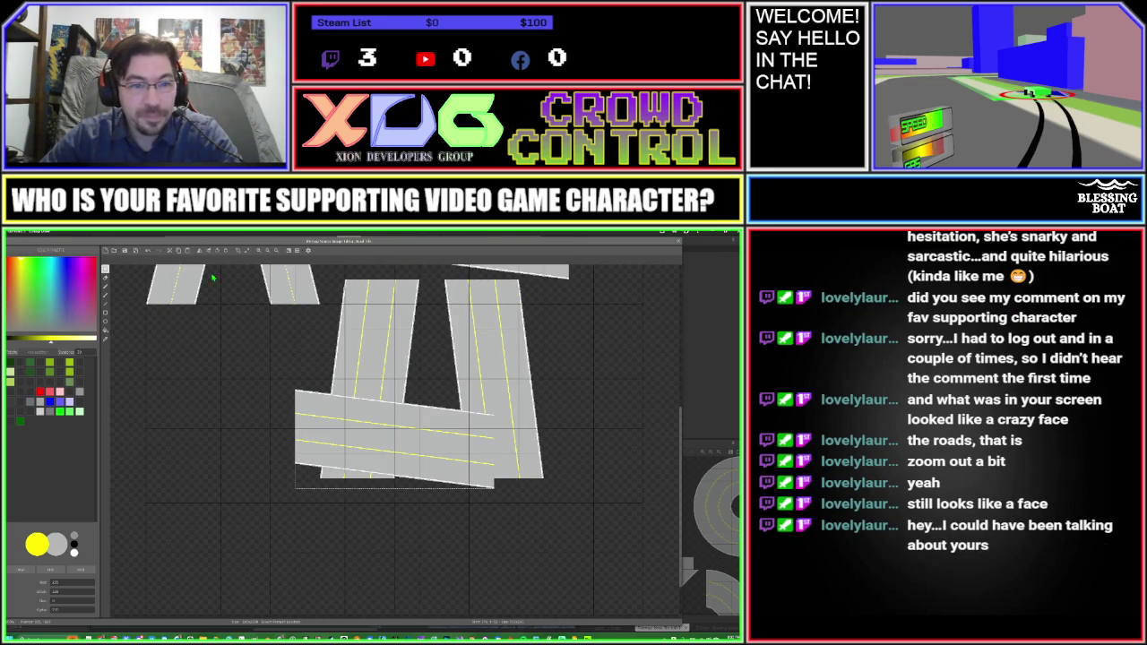
Step: Flip the pasted road piece horizontally, position it pixel-exact below the two vertical strips, and deselect
left_click(199, 257)
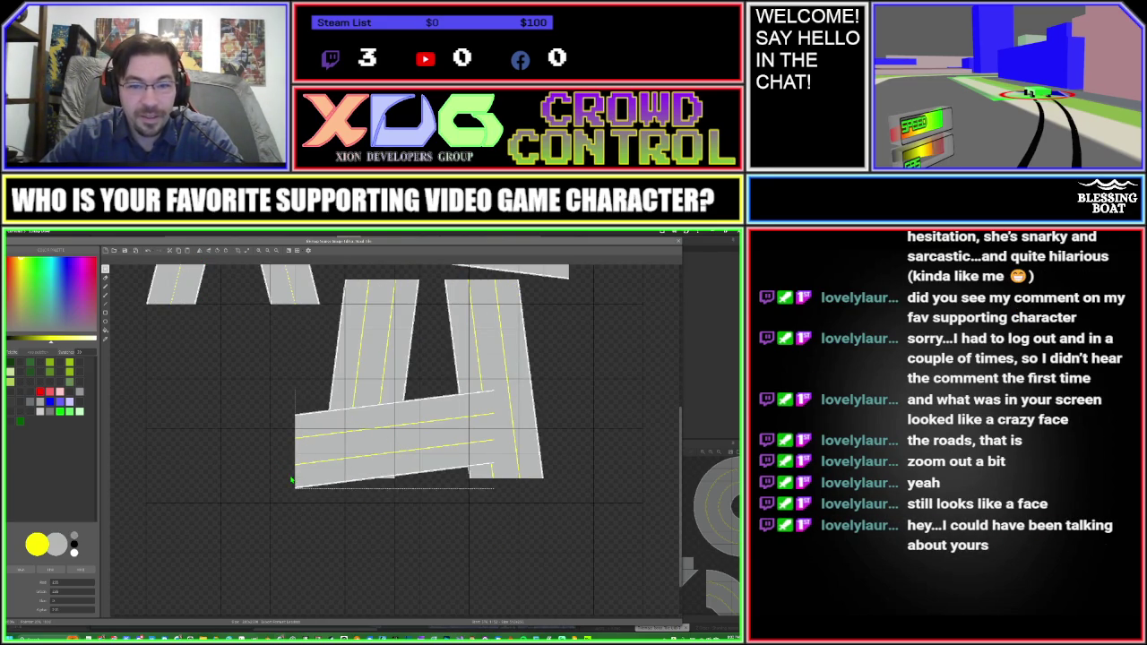
left_click_drag(407, 482, 430, 538)
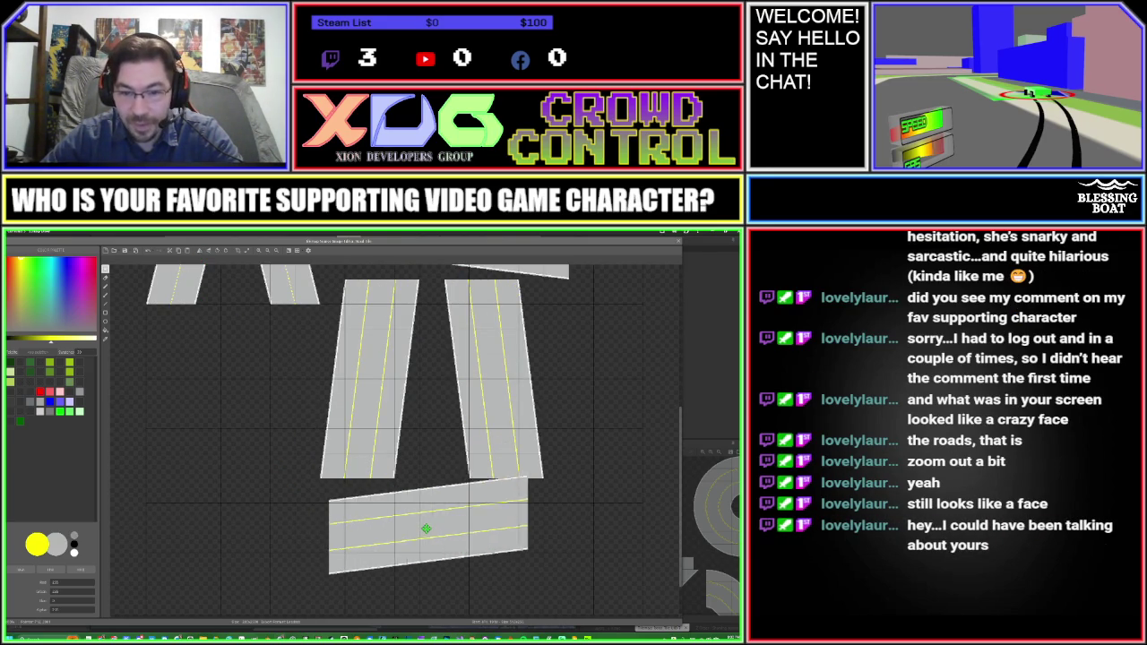
mouse_move(430, 538)
left_mouse_down()
mouse_move(521, 532)
mouse_move(230, 432)
mouse_move(230, 422)
mouse_move(263, 479)
mouse_move(439, 532)
left_mouse_up()
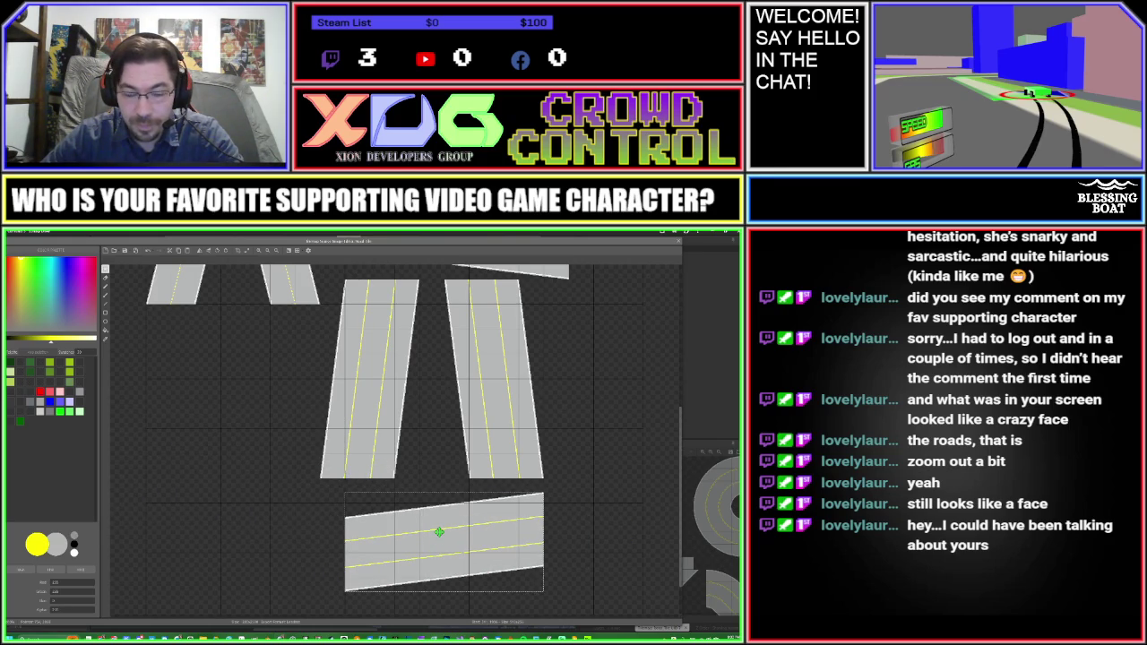
scroll(463, 541, "up", 1)
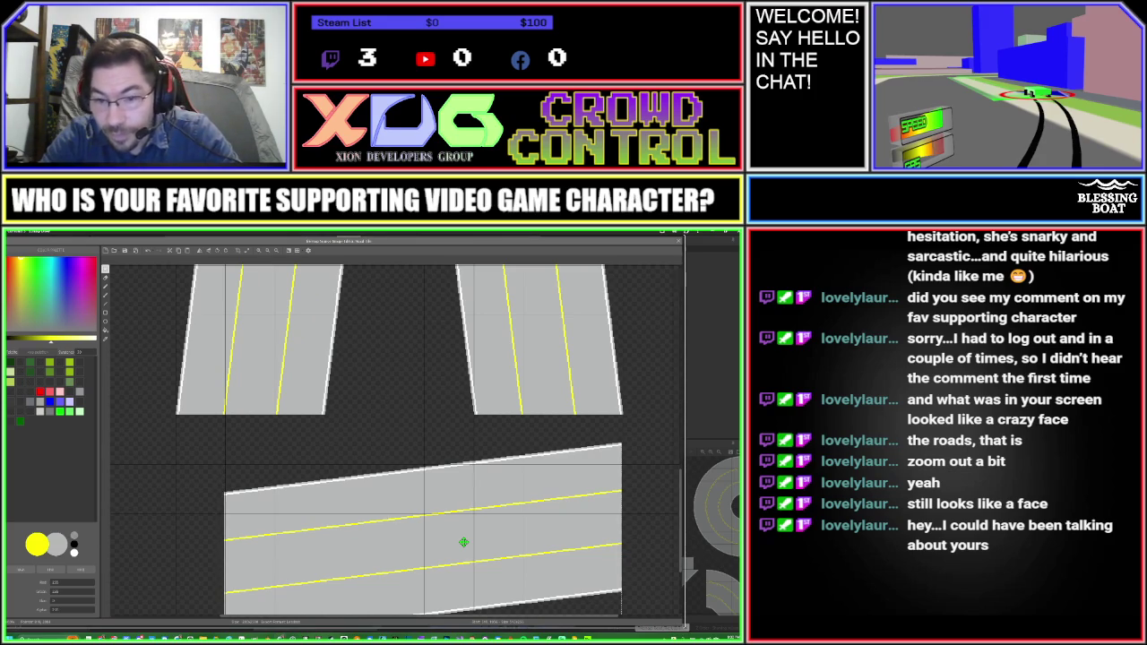
key("Right")
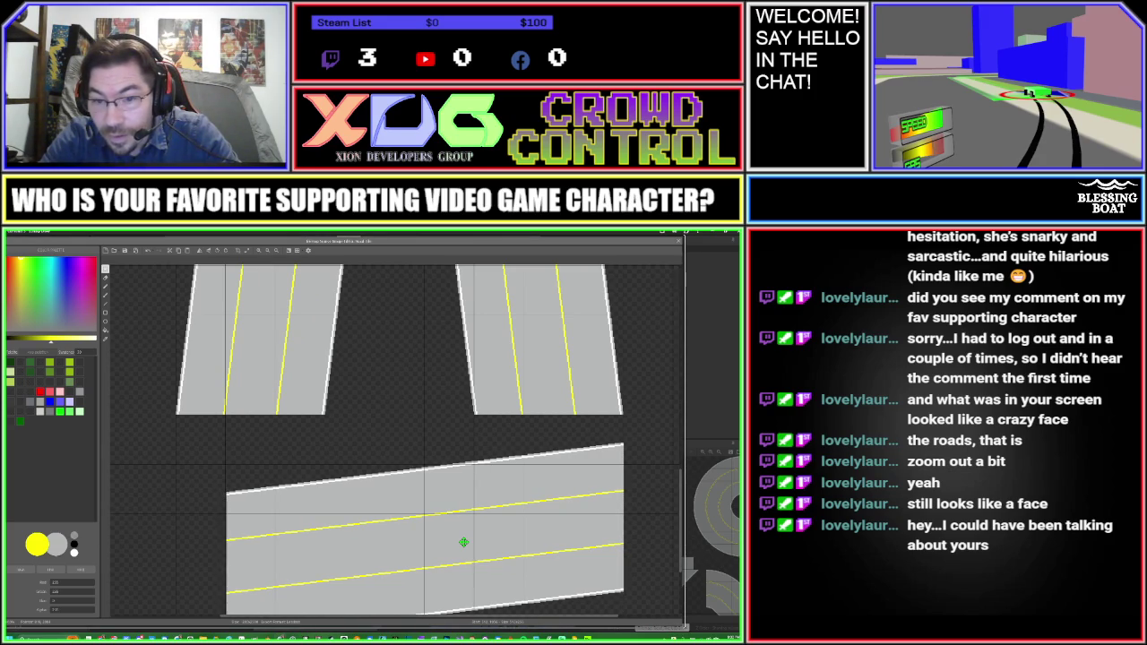
key("Down")
key("Down")
key("Down")
key("Down")
key("Down")
key("Down")
key("Down")
key("Down")
key("Down")
key("Down")
key("Down")
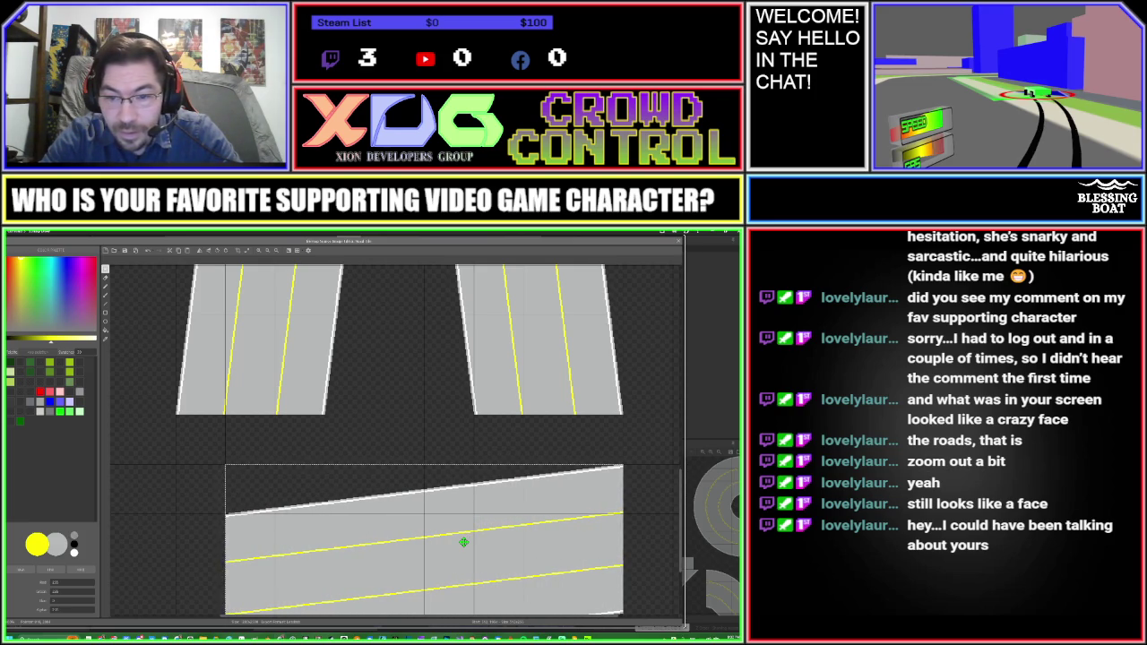
key("Up")
key("Down")
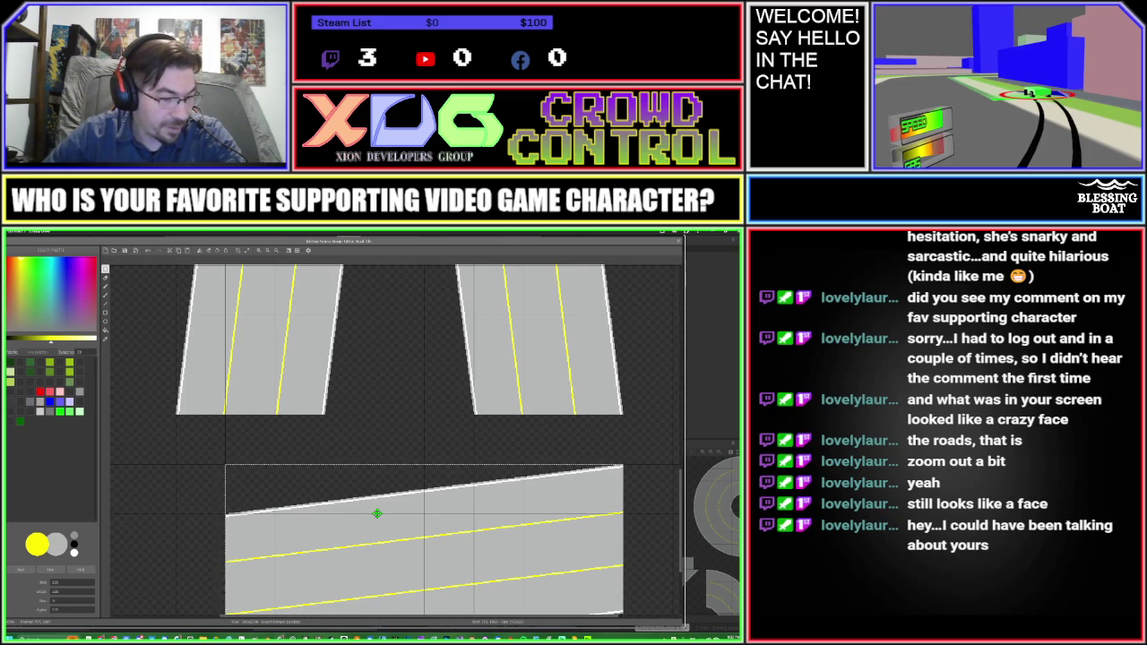
left_click(206, 446)
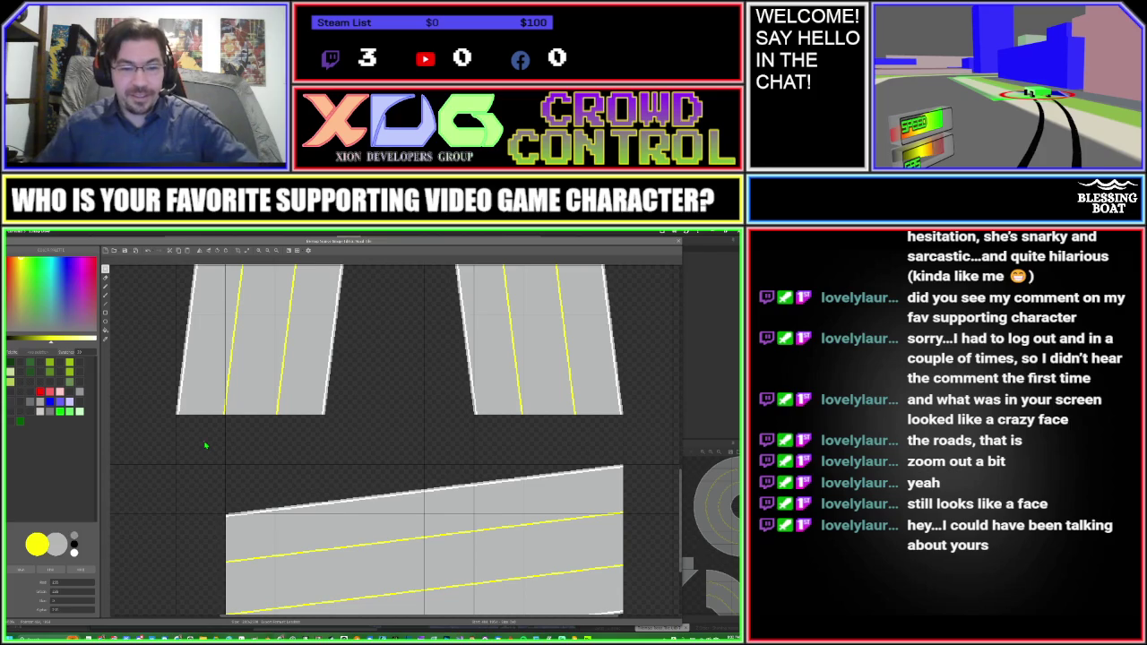
scroll(348, 482, "down", 2)
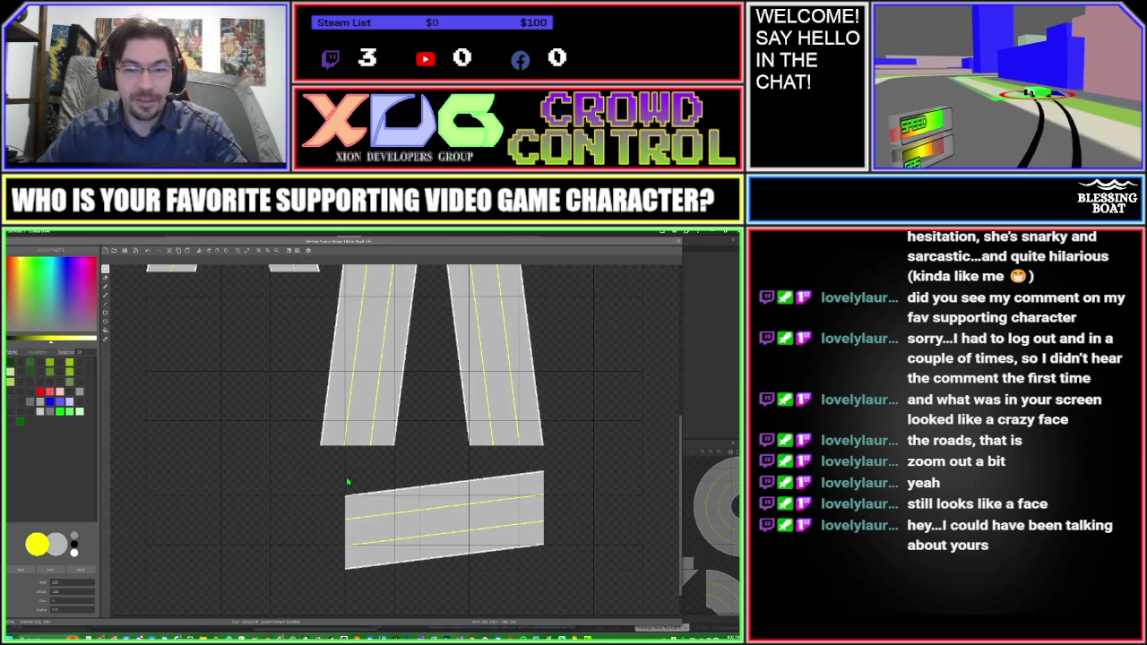
Step: Navigate up to the roundabout tiles and drag a selection around the large dashed-lane ring
scroll(247, 453, "up", 3)
scroll(295, 464, "up", 2)
scroll(358, 519, "up", 1)
scroll(365, 545, "up", 1)
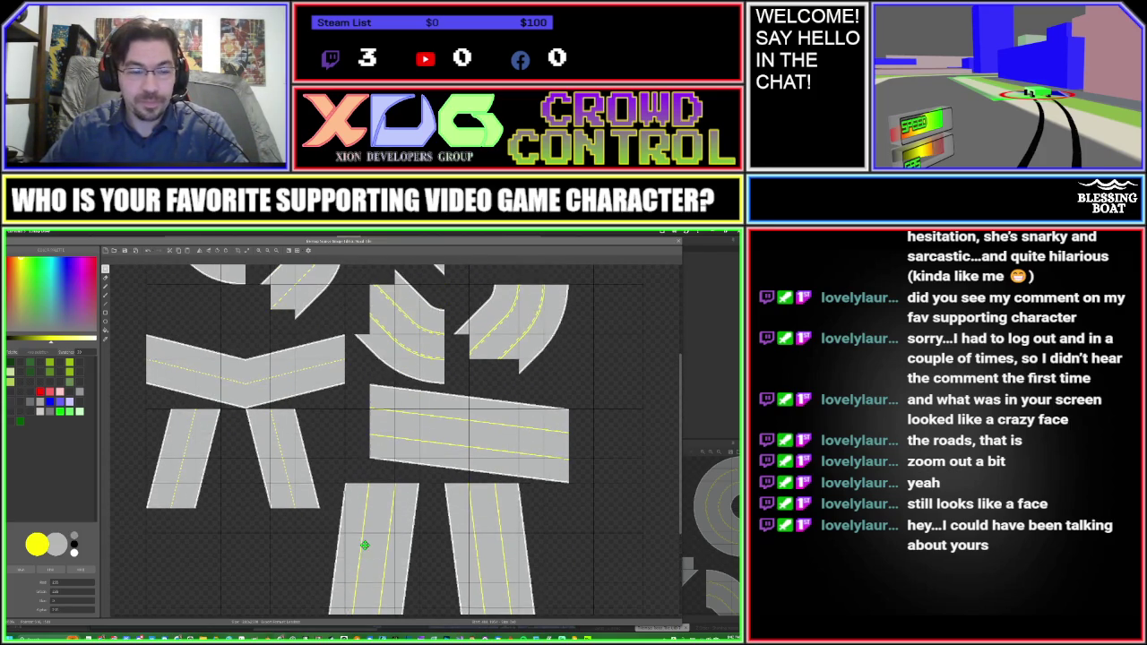
scroll(362, 508, "down", 2)
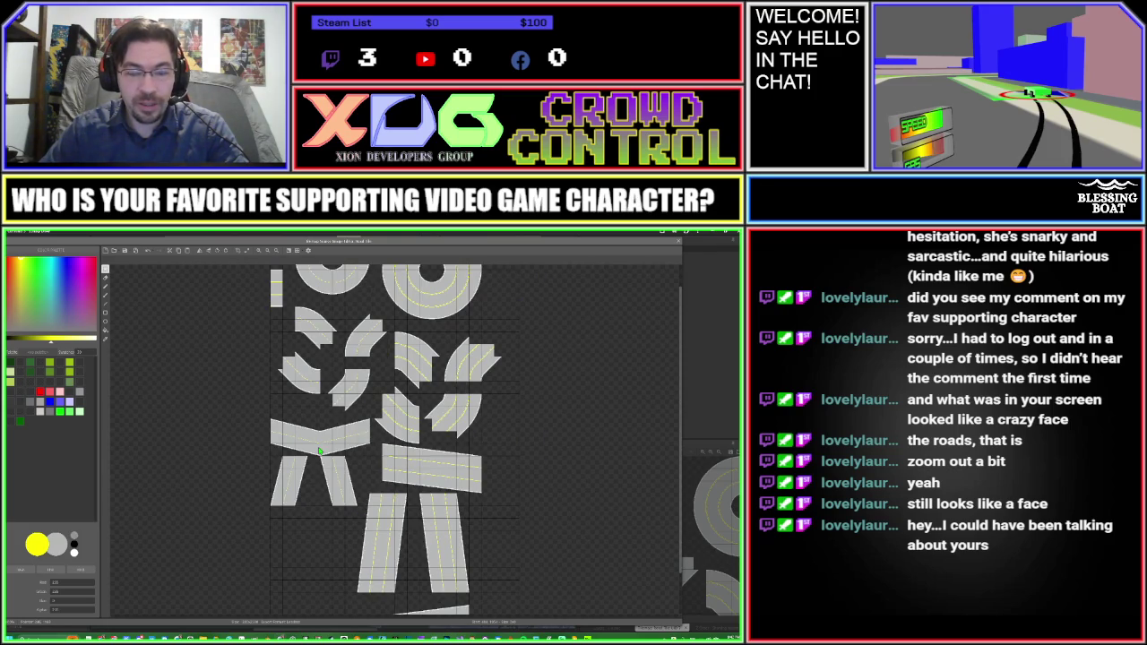
scroll(323, 493, "up", 1)
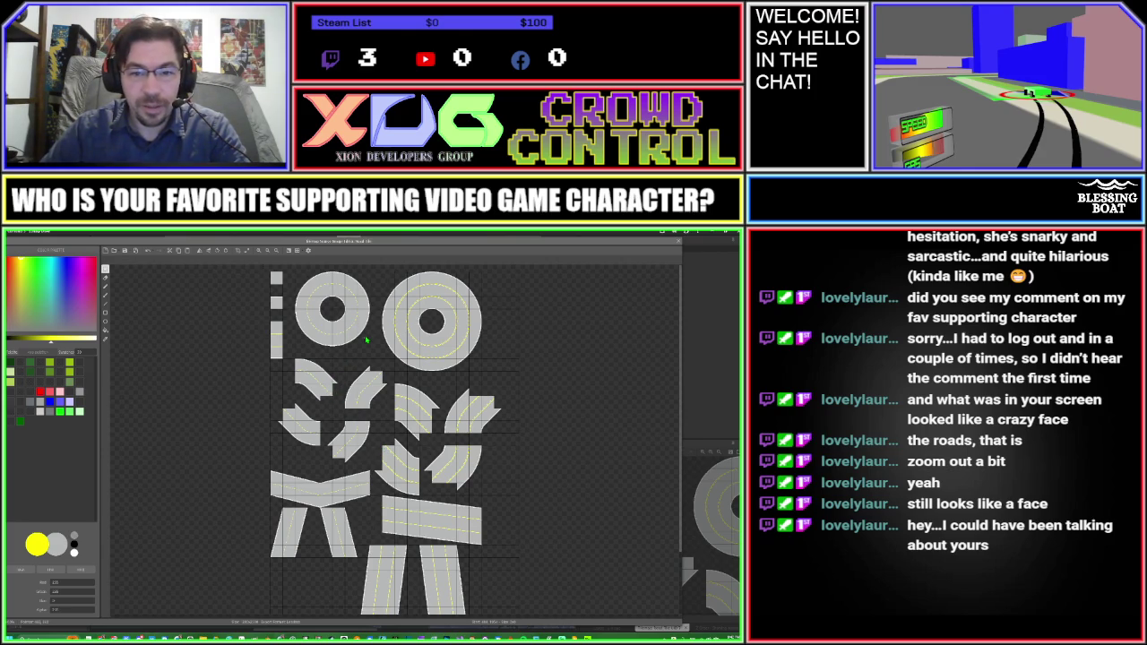
scroll(366, 340, "up", 2)
scroll(367, 426, "up", 3)
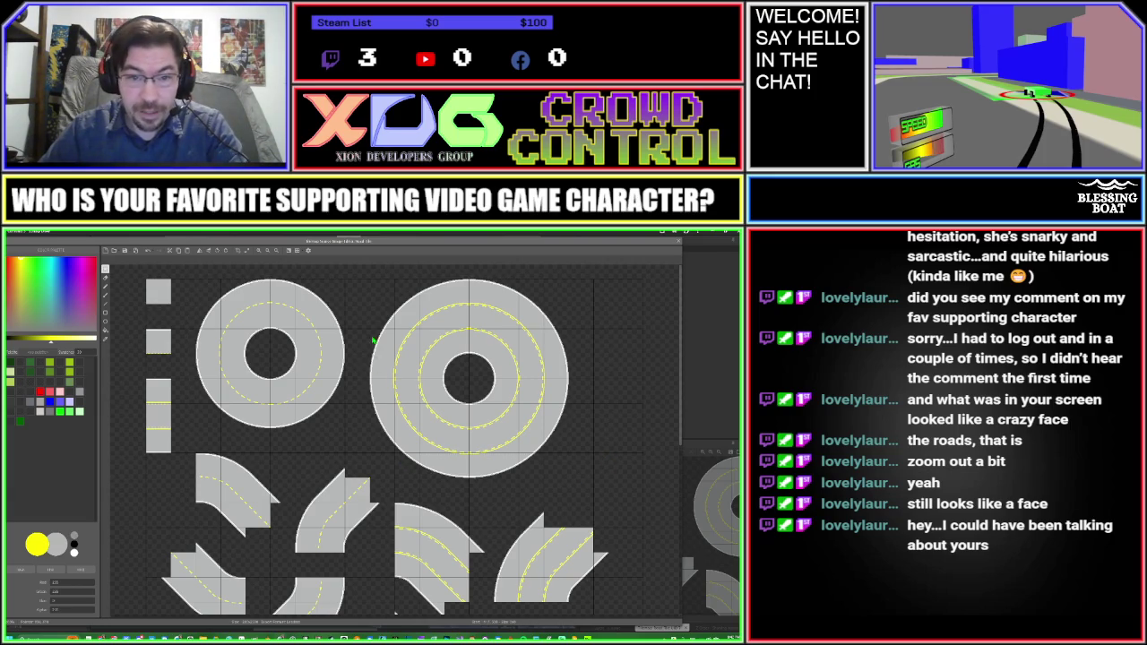
mouse_move(357, 275)
left_mouse_down()
mouse_move(548, 481)
mouse_move(585, 481)
left_mouse_up()
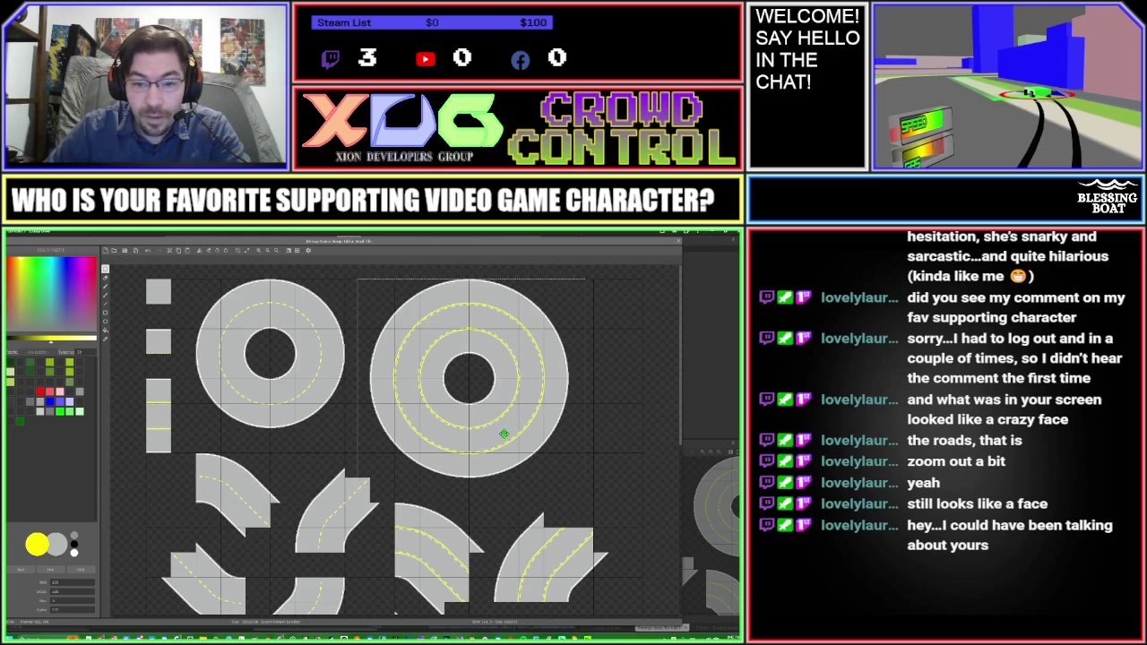
left_click(500, 506)
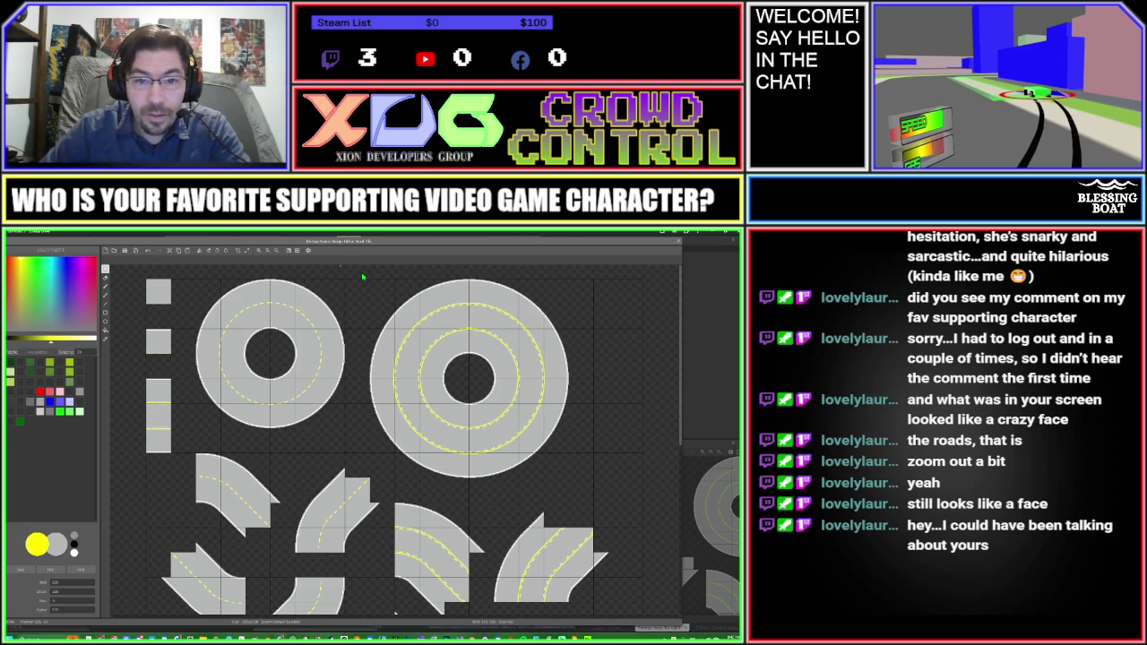
Step: Select the large double-lane ring and nudge it a few pixels right to centre it
left_click_drag(361, 274, 581, 477)
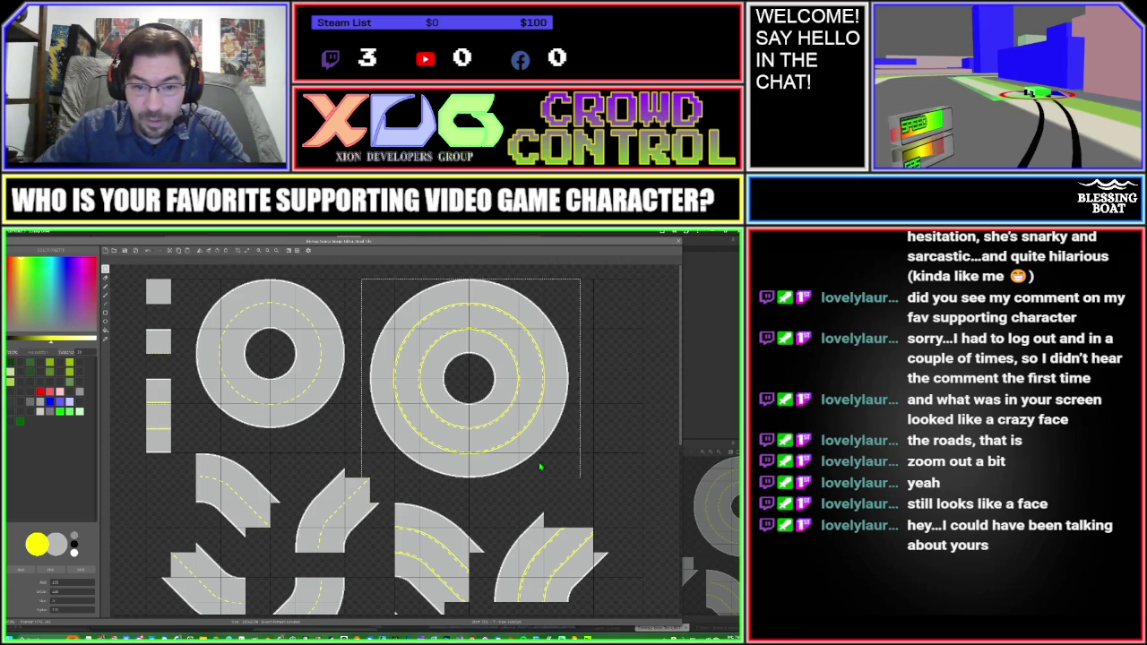
key("Right")
key("Right")
key("Right")
key("Right")
key("Right")
key("Right")
key("Right")
key("Right")
key("Right")
key("Right")
key("Right")
key("Right")
key("Right")
key("Right")
key("Right")
key("Right")
key("Right")
key("Right")
key("Right")
key("Right")
key("Right")
key("Right")
key("Right")
key("Right")
key("Right")
key("Right")
key("Right")
scroll(654, 370, "up", 2)
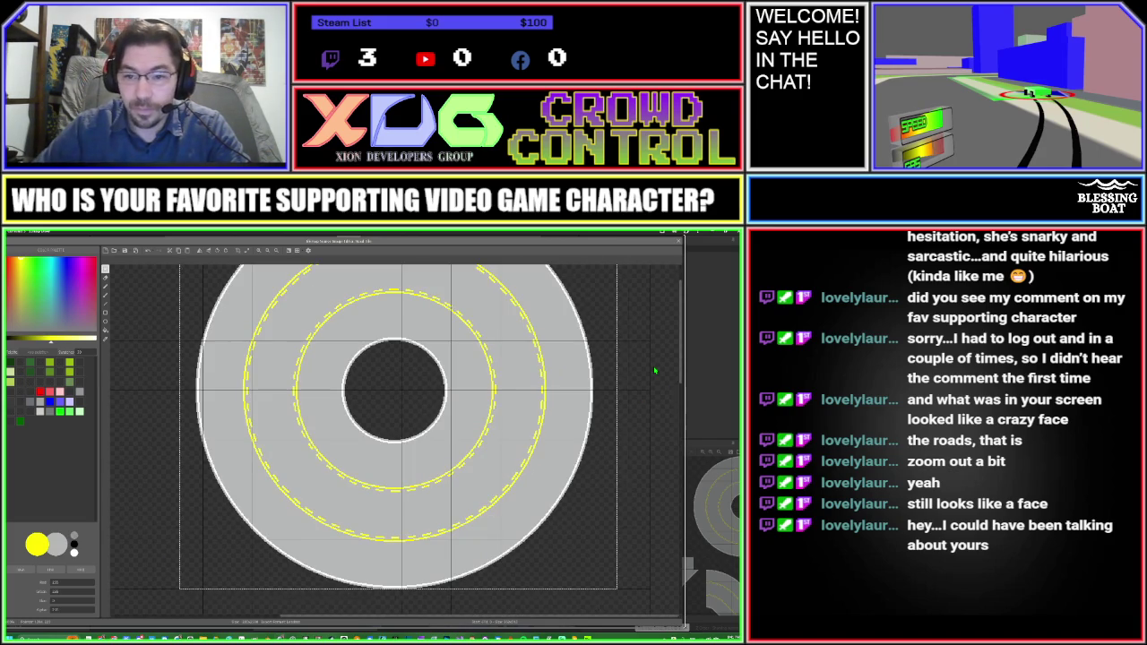
key("Right")
key("Right")
key("Right")
key("Right")
key("Right")
key("Right")
key("Right")
key("Left")
key("Left")
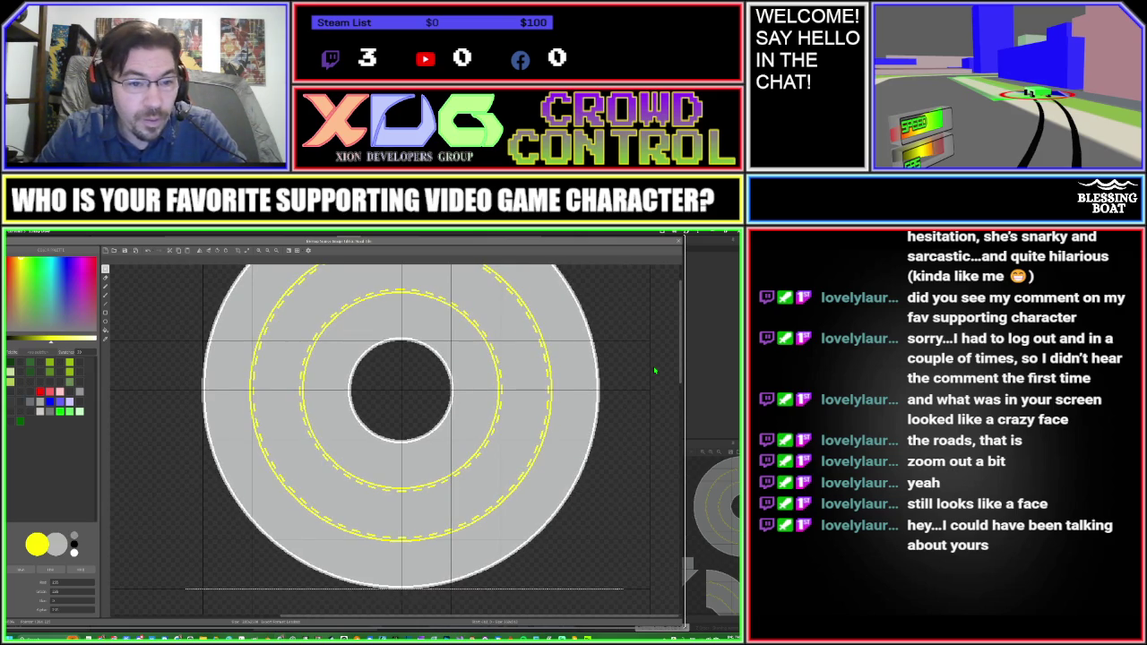
key("Right")
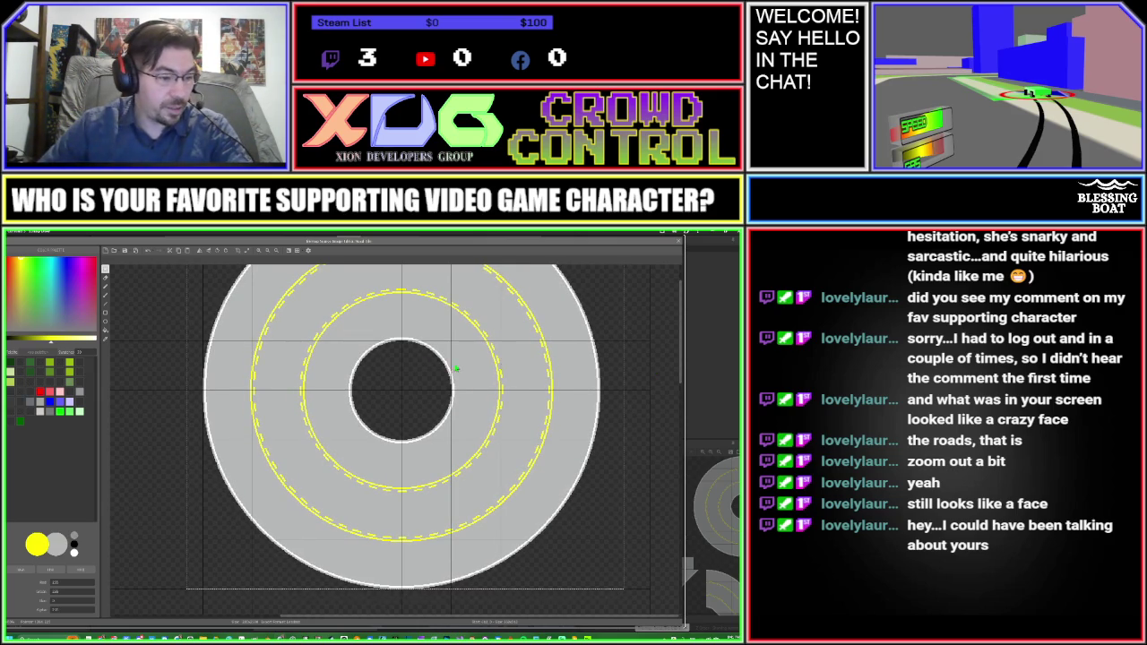
Step: Select the smaller single-lane ring, drag it right, fine-tune with arrow keys, then deselect
left_click(148, 392)
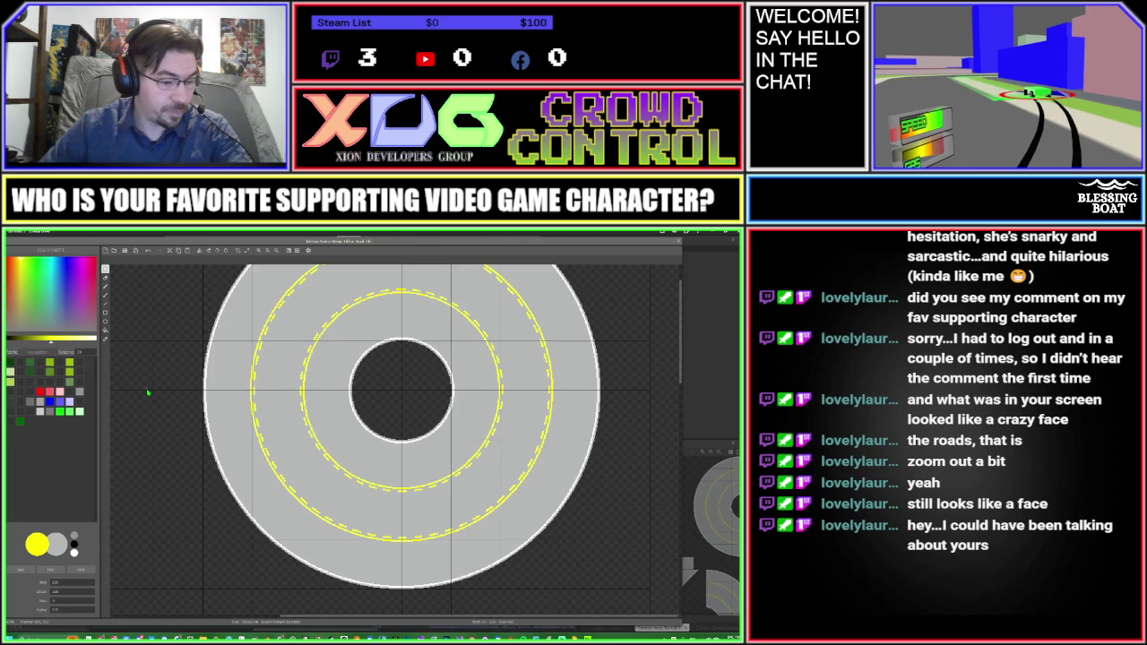
mouse_move(153, 389)
left_mouse_down()
mouse_move(479, 442)
mouse_move(502, 471)
left_mouse_up()
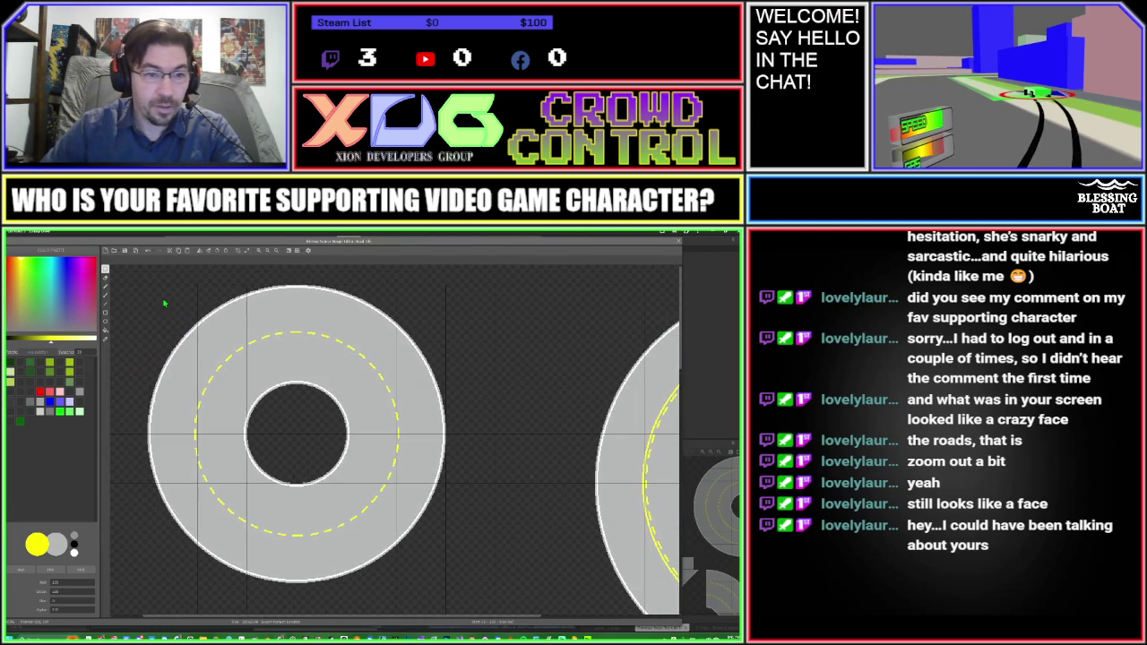
left_click(386, 544)
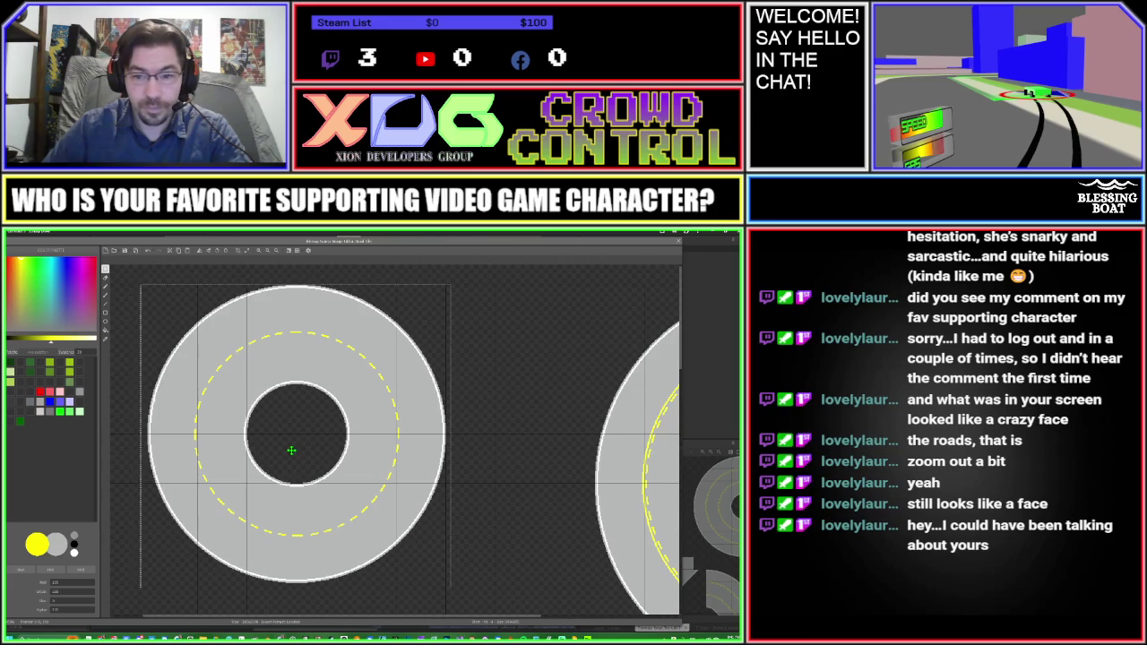
left_click_drag(292, 454, 398, 451)
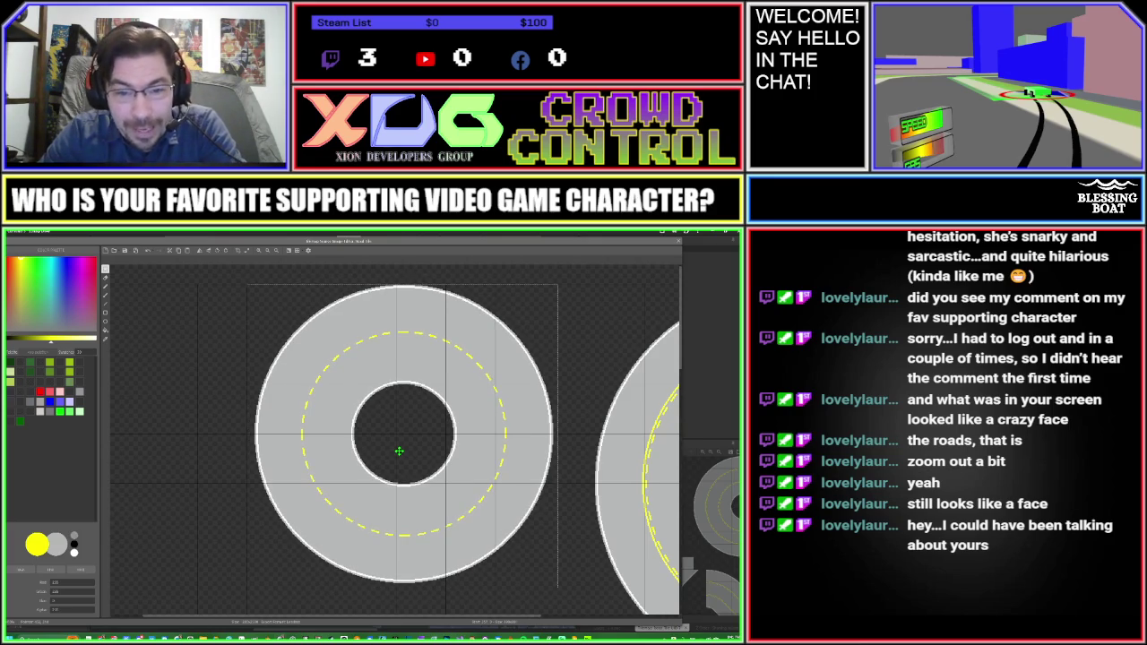
key("Left")
key("Left")
key("Left")
key("Left")
key("Left")
key("Left")
key("Left")
key("Left")
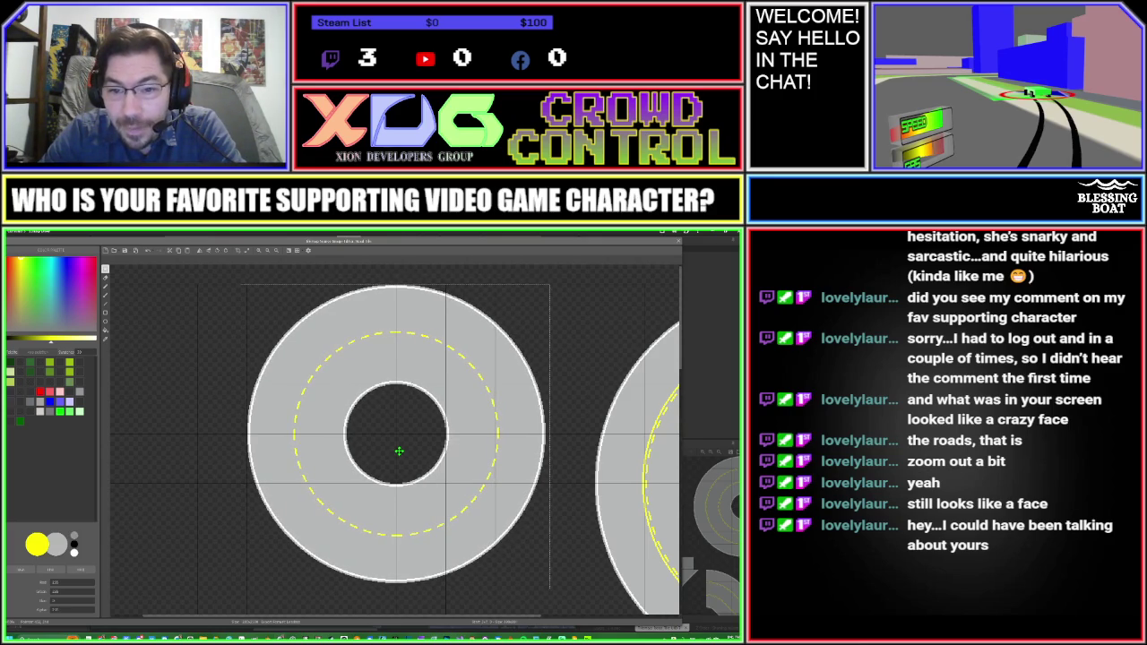
key("Right")
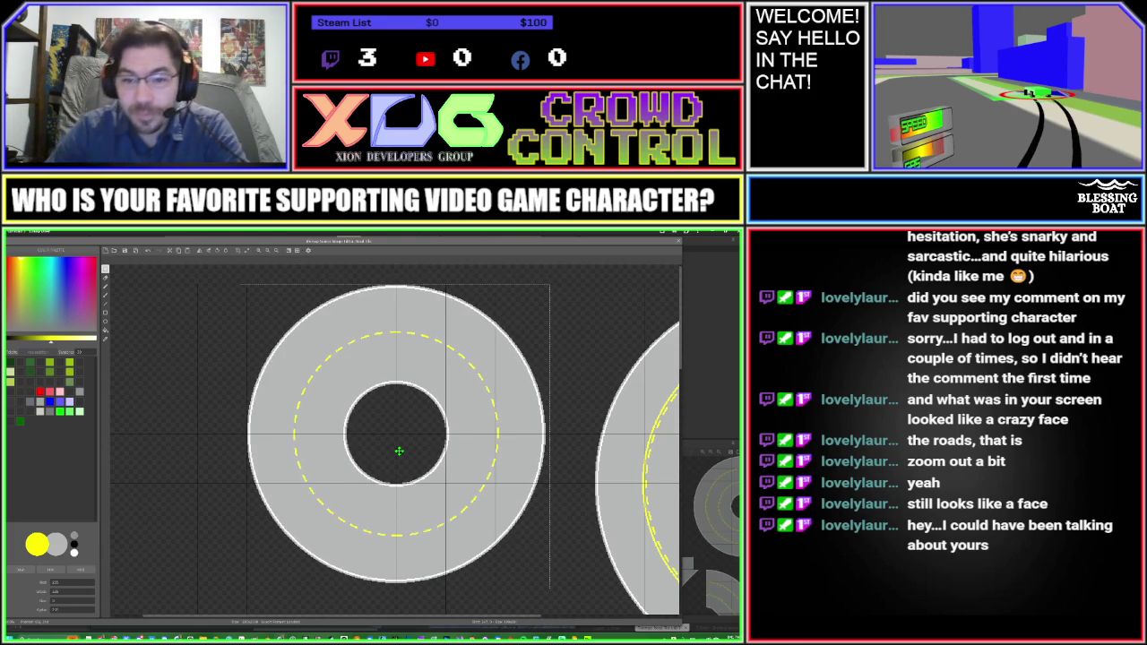
key("ctrl+d")
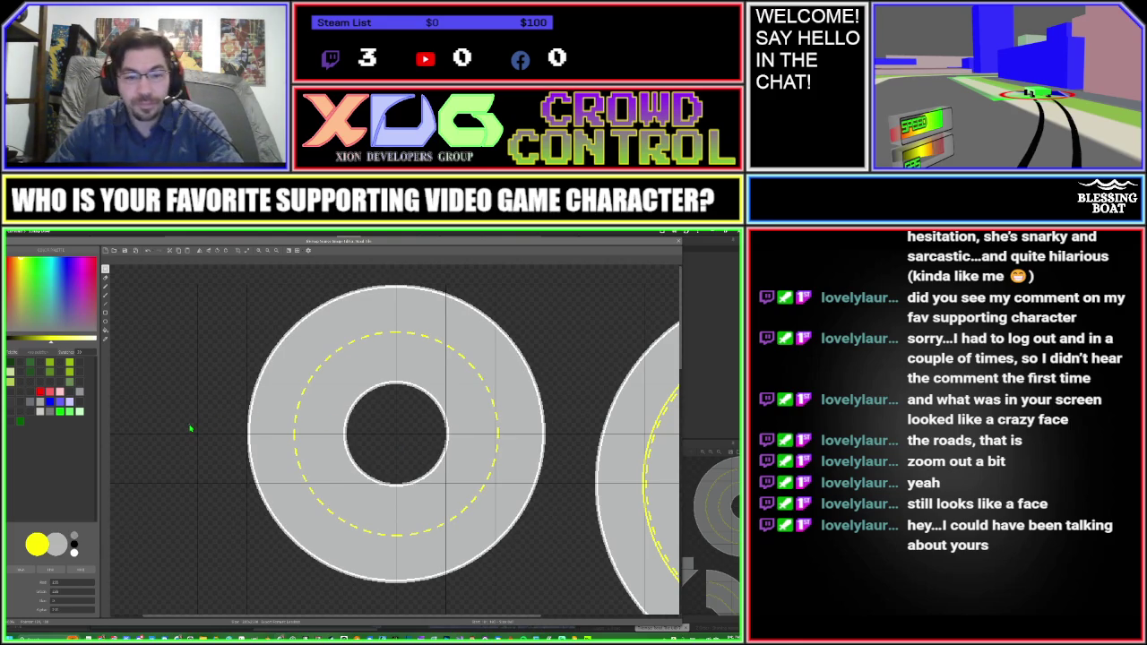
scroll(180, 359, "down", 2)
scroll(190, 299, "up", 3)
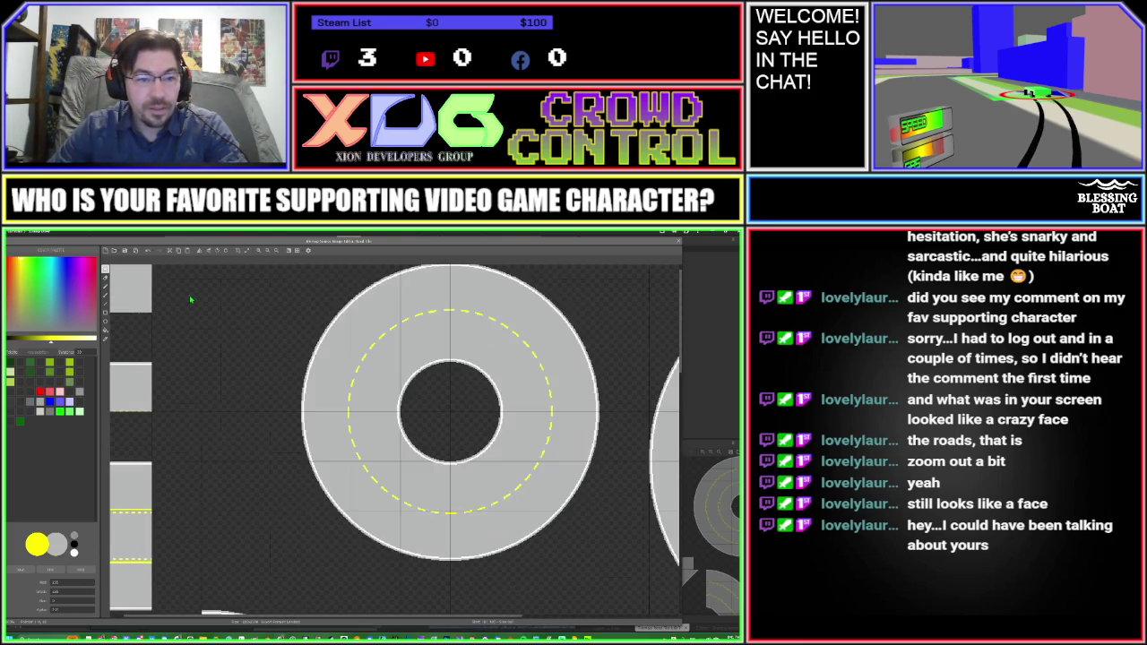
scroll(310, 333, "down", 1)
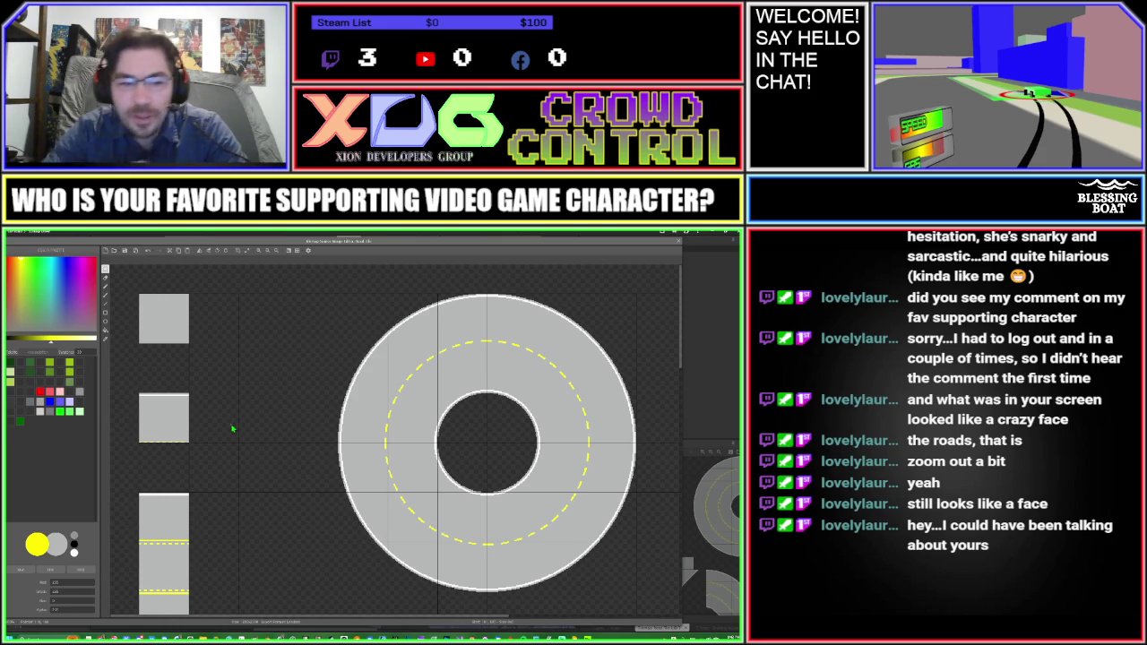
scroll(210, 469, "down", 1)
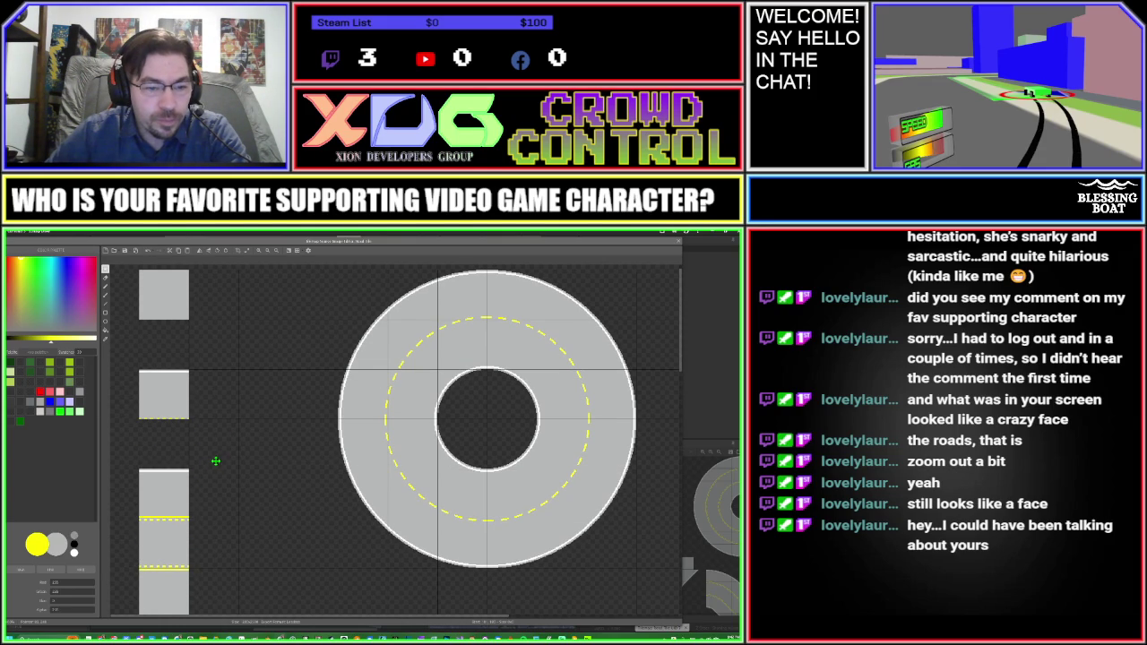
scroll(213, 470, "up", 1)
scroll(212, 473, "up", 1)
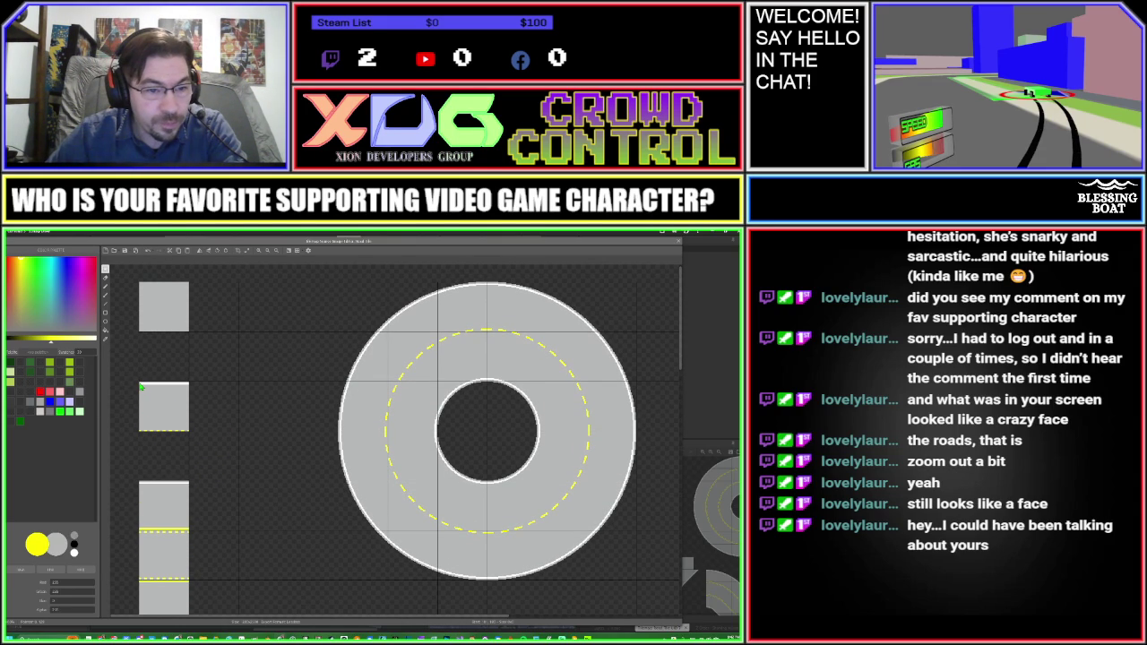
scroll(140, 386, "up", 1)
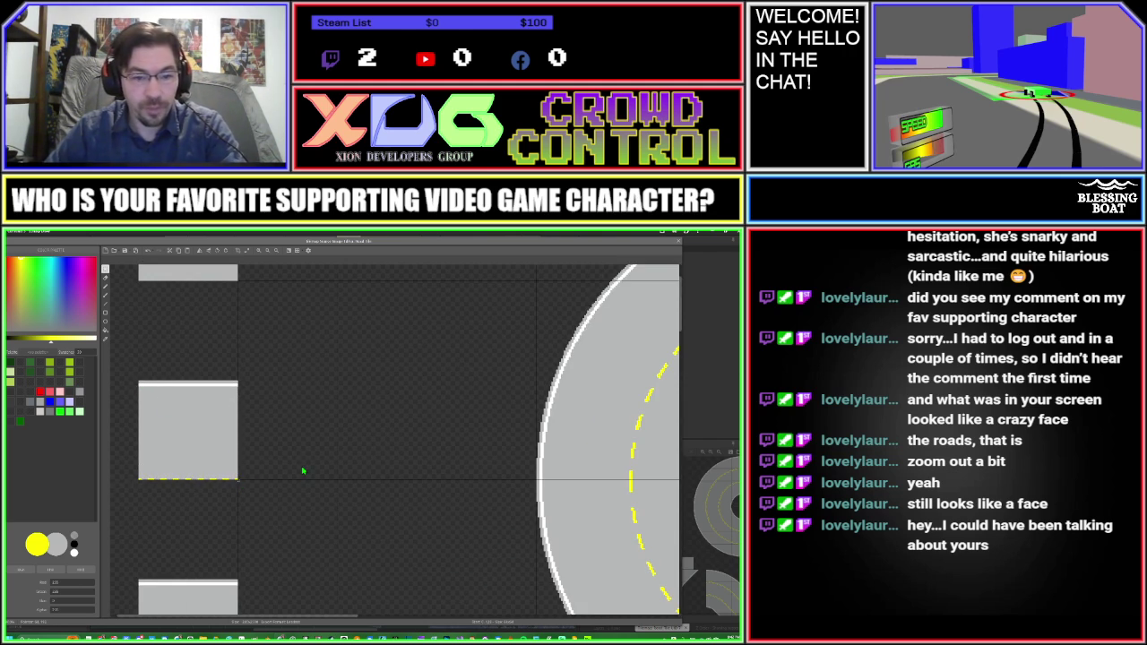
key("ctrl+v")
Step: Place the pasted straight road tile flush against the right side of the original
left_click_drag(322, 431, 293, 441)
key("Left")
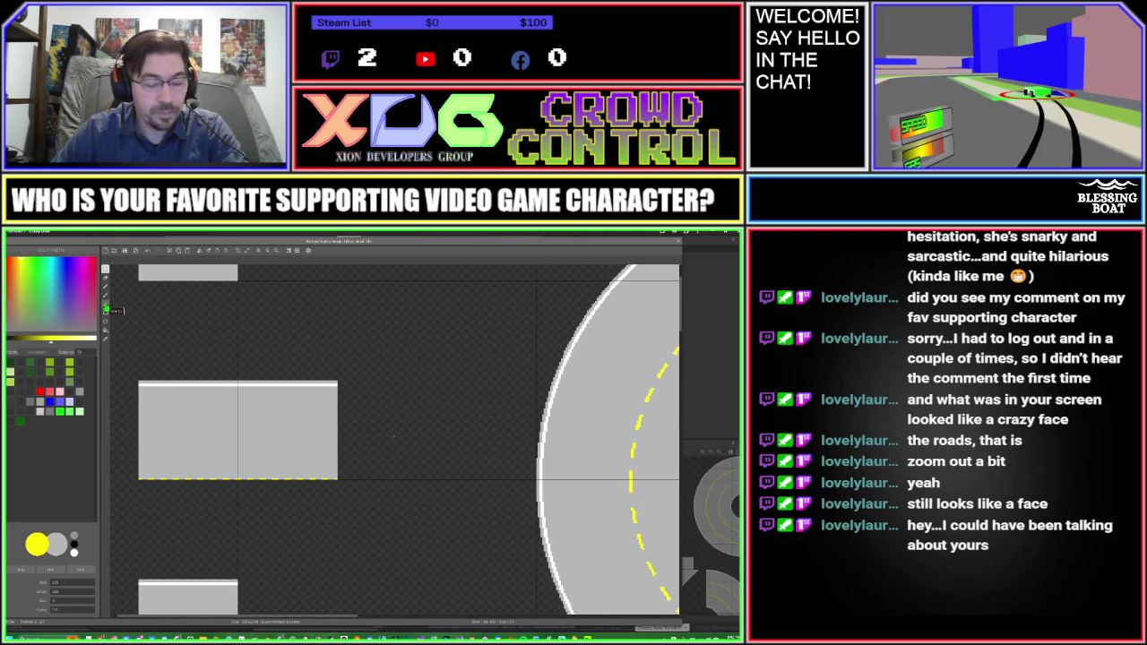
left_click(106, 307)
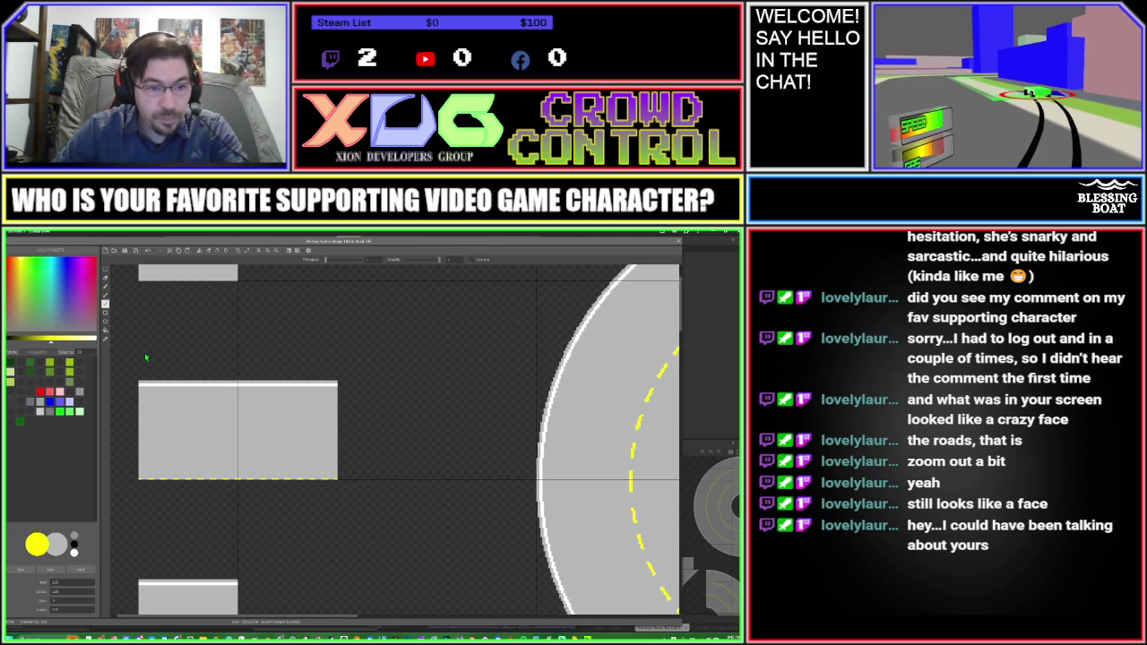
Step: Draw a narrow vertical rectangle across the road and fill it white as a stop line
left_click(105, 313)
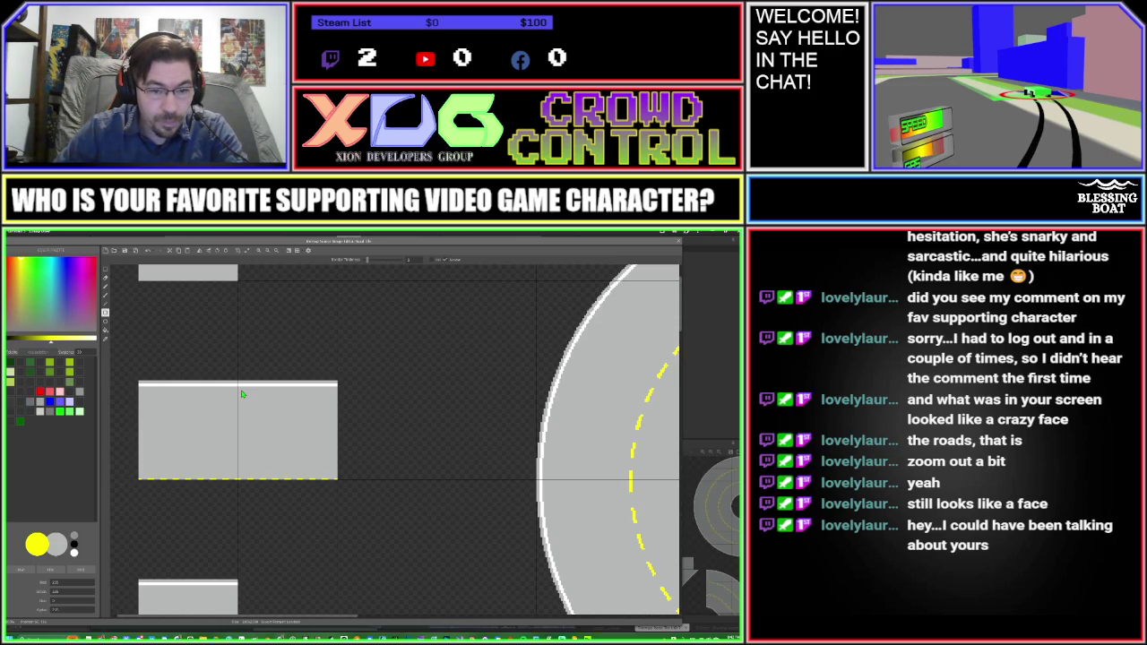
left_click_drag(241, 389, 249, 478)
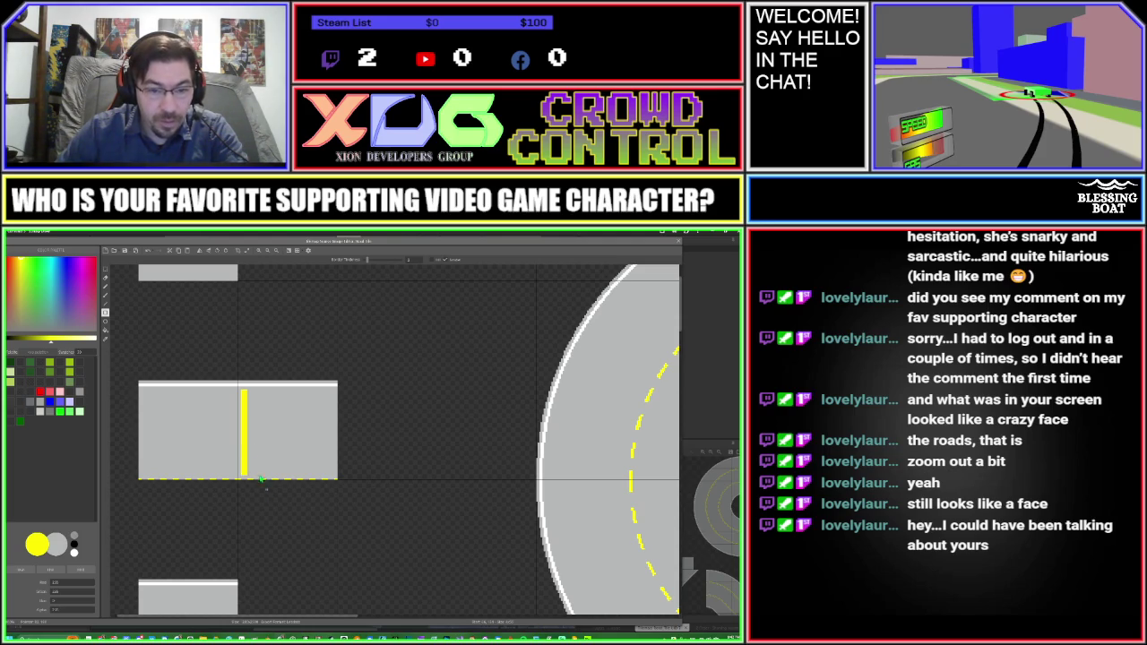
left_click(241, 385, "alt")
key("g")
left_click(248, 408)
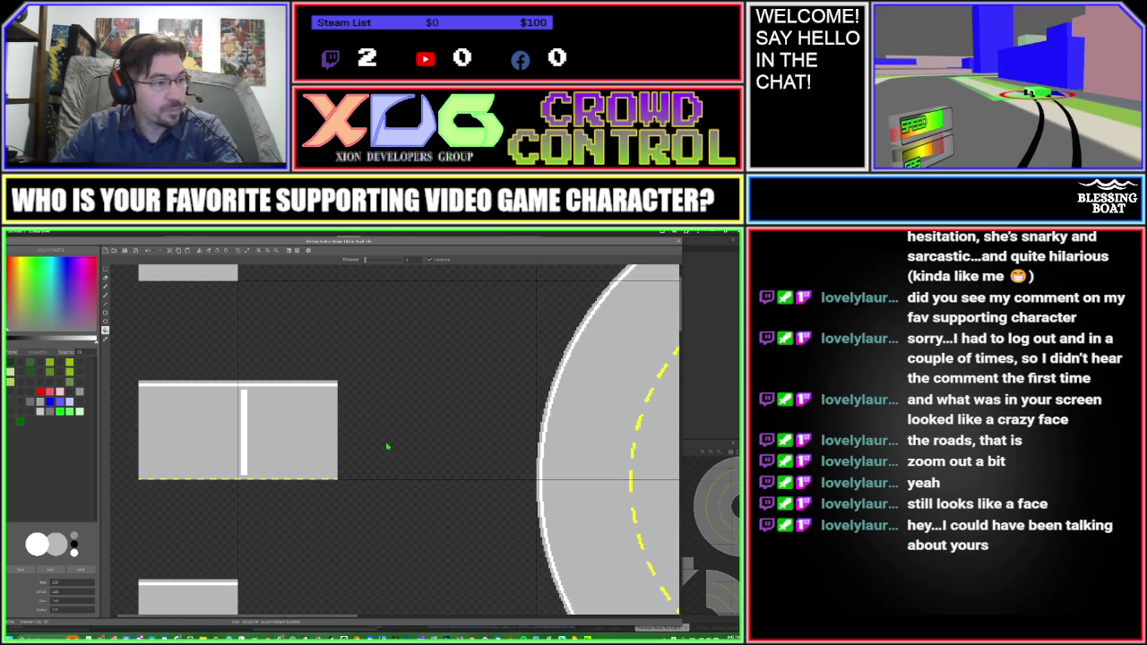
Step: Paste a third straight road tile and join it flush to the road's right end
key("ctrl+v")
left_click_drag(387, 446, 385, 433)
key("Left")
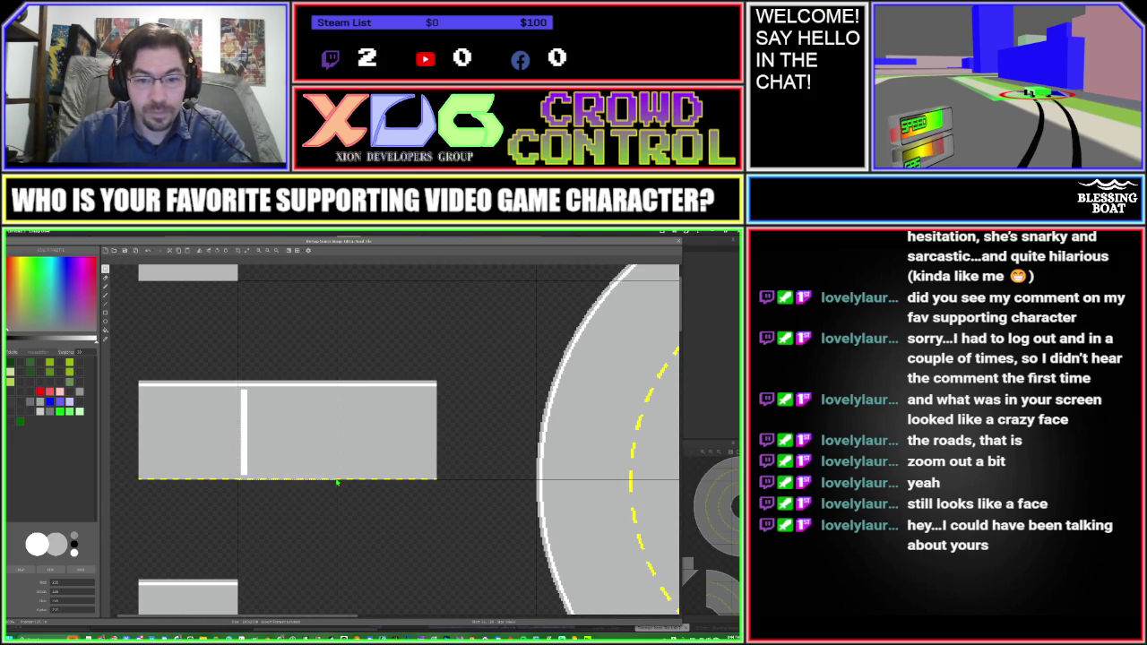
scroll(370, 428, "down", 1)
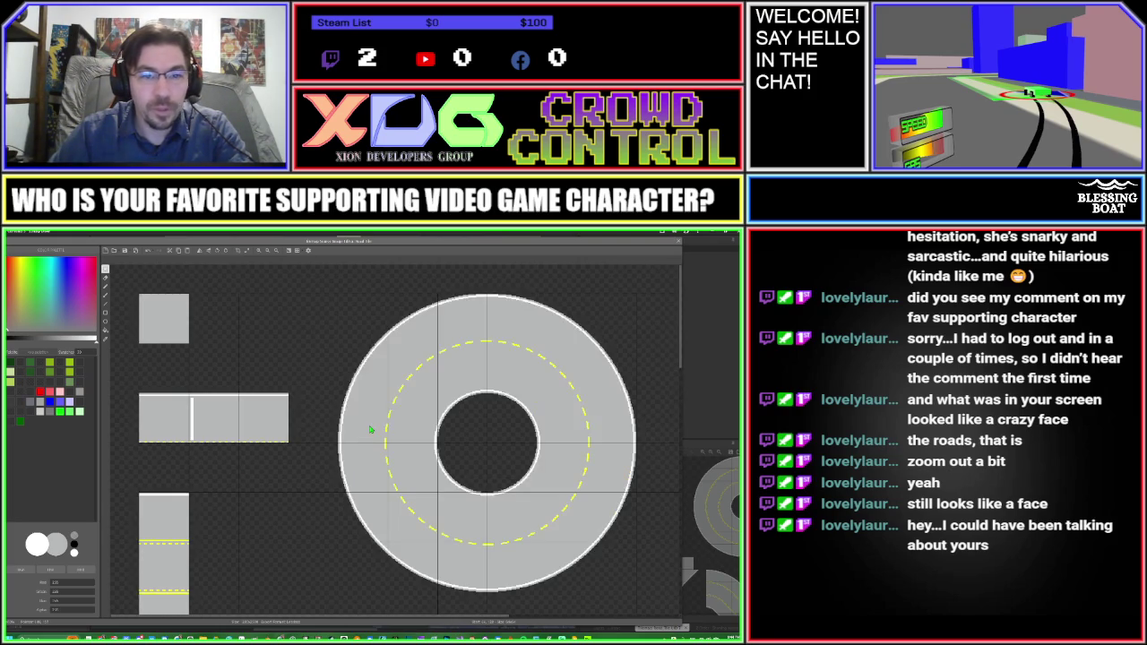
Step: Zoom in on the horizontal road strip and paste a copy of the stop-line road tile
scroll(370, 430, "down", 1)
scroll(370, 430, "down", 1)
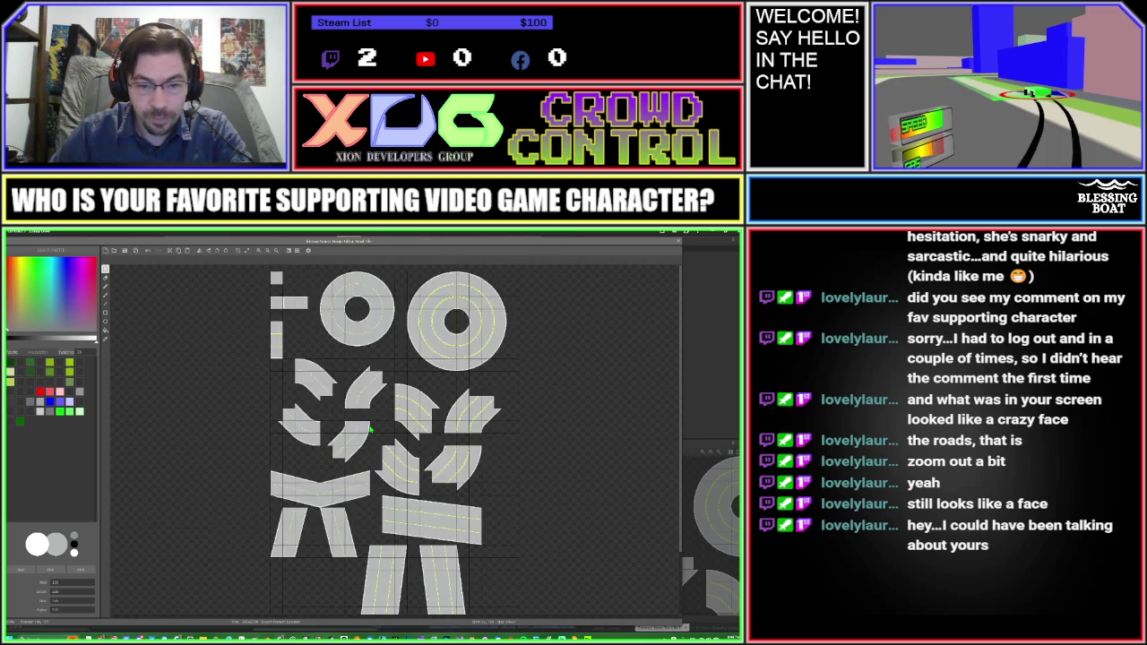
scroll(370, 430, "down", 1)
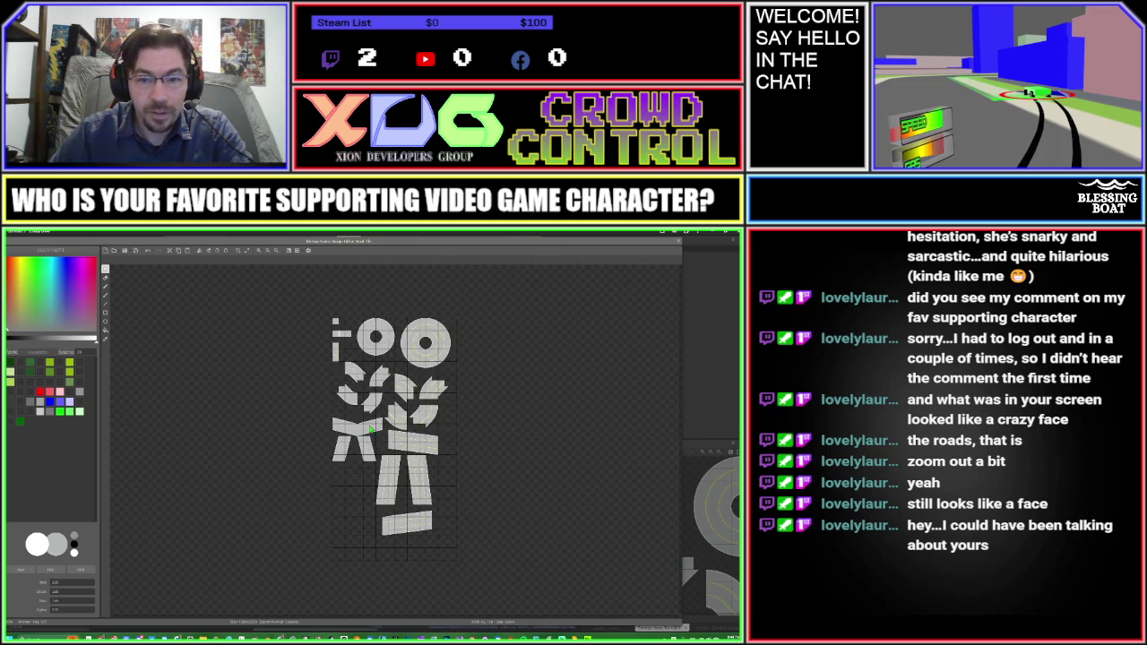
scroll(370, 430, "up", 4)
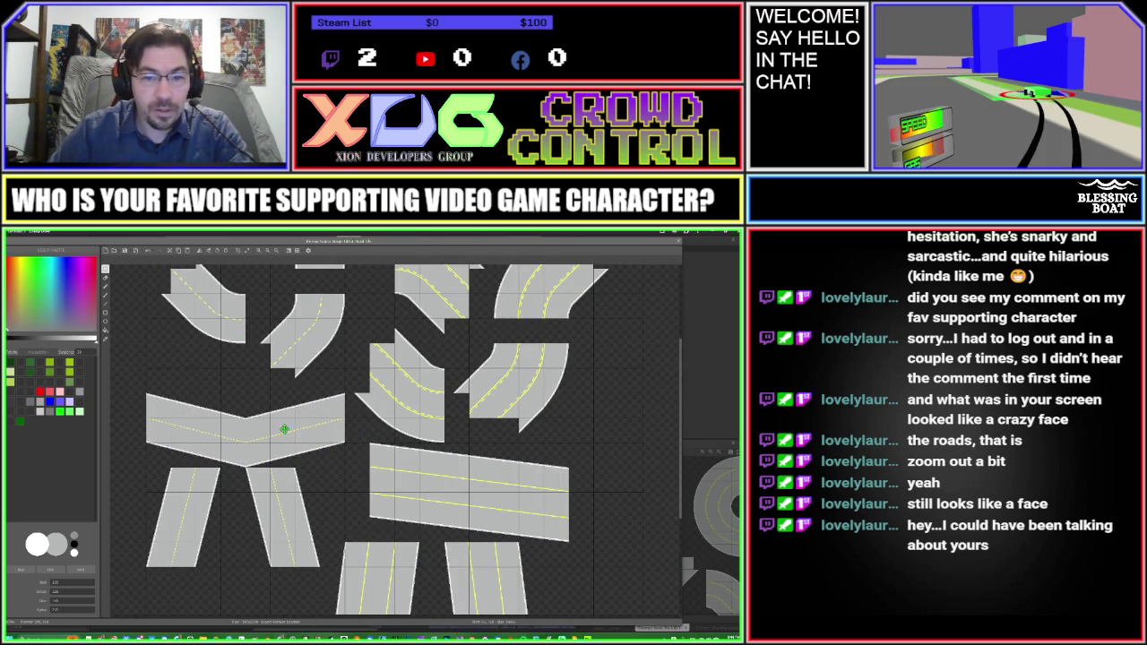
scroll(340, 531, "up", 1)
scroll(340, 531, "up", 3)
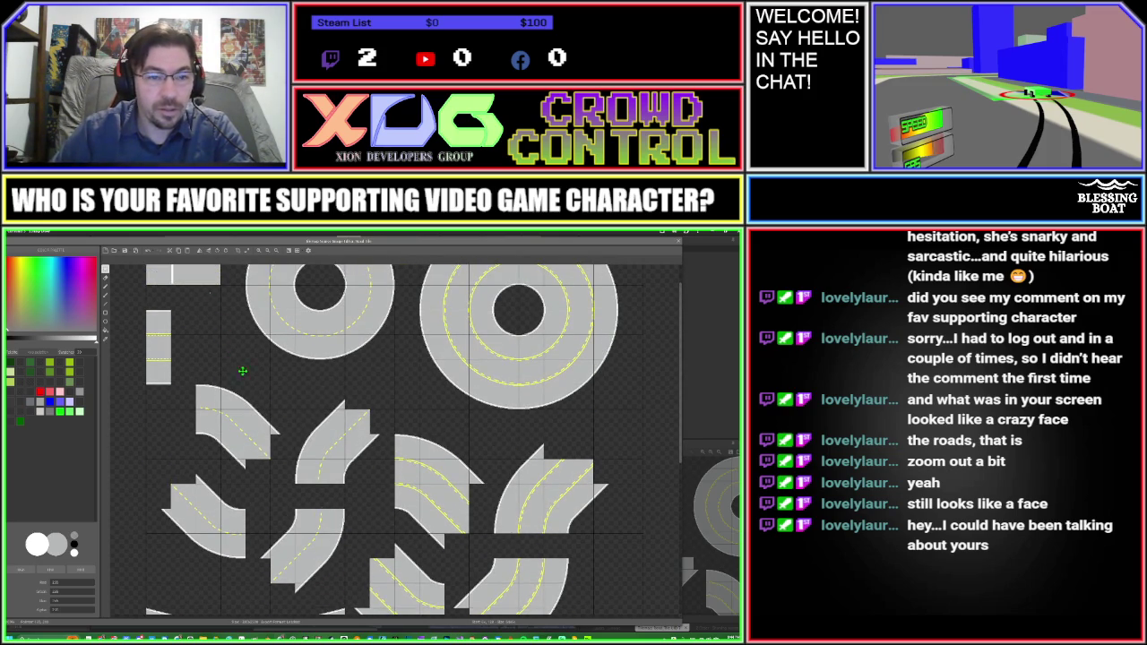
scroll(254, 390, "up", 2)
scroll(253, 390, "up", 1)
scroll(169, 343, "up", 1)
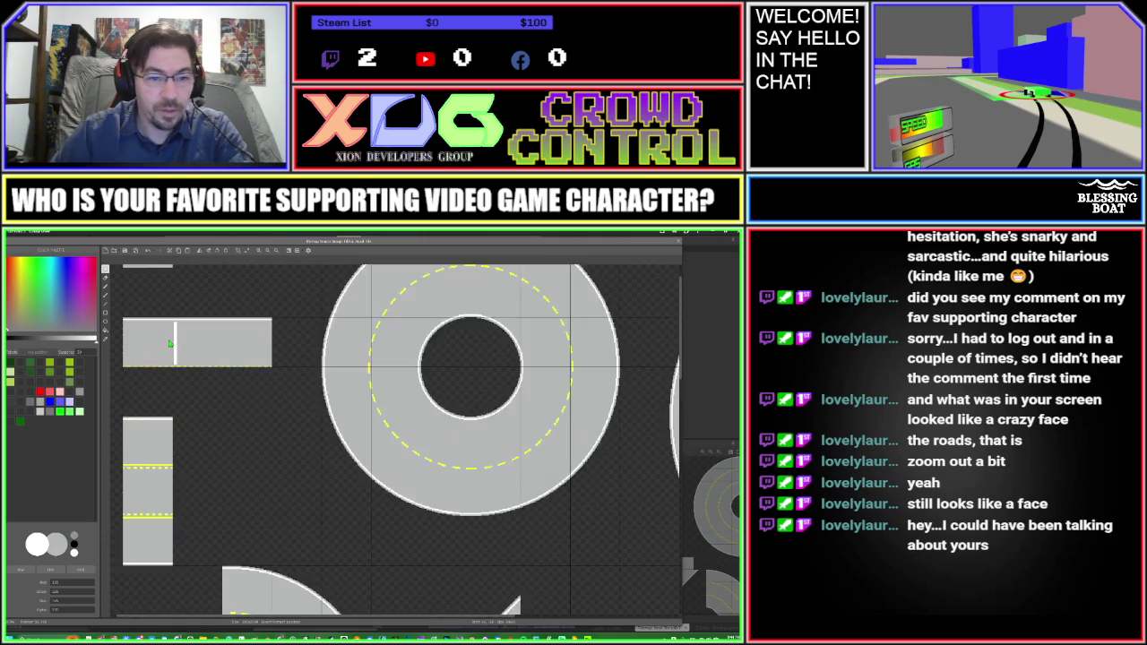
scroll(170, 343, "up", 1)
key("ctrl+v")
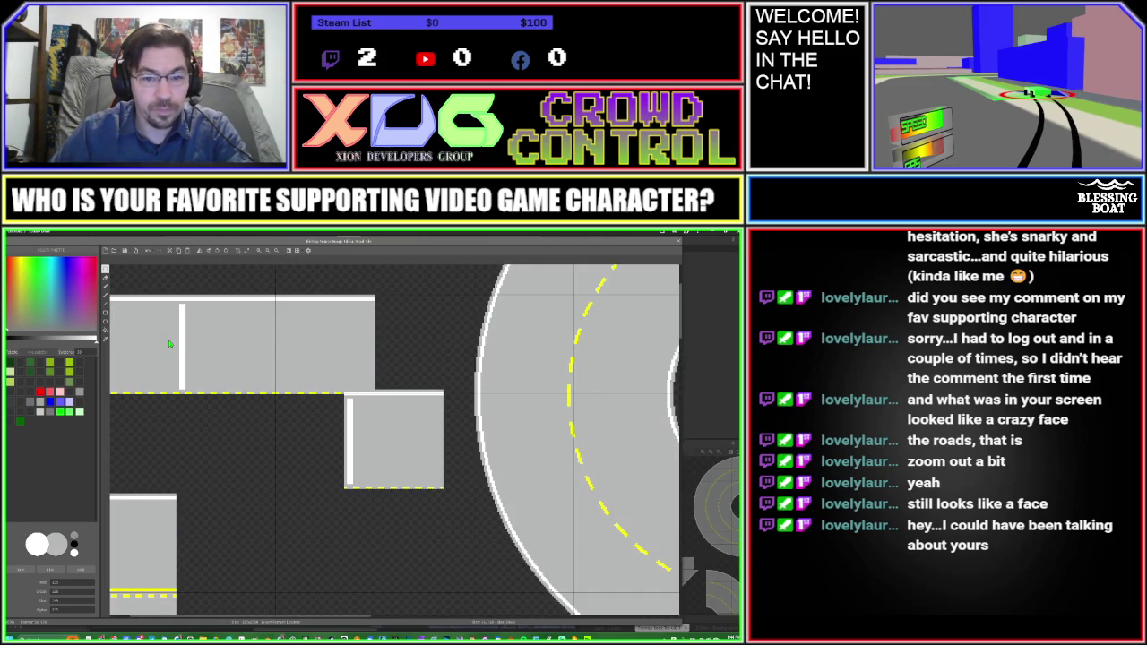
Step: Move the pasted stop-line tile flush onto the strip's right end and commit it
left_click_drag(399, 427, 330, 332)
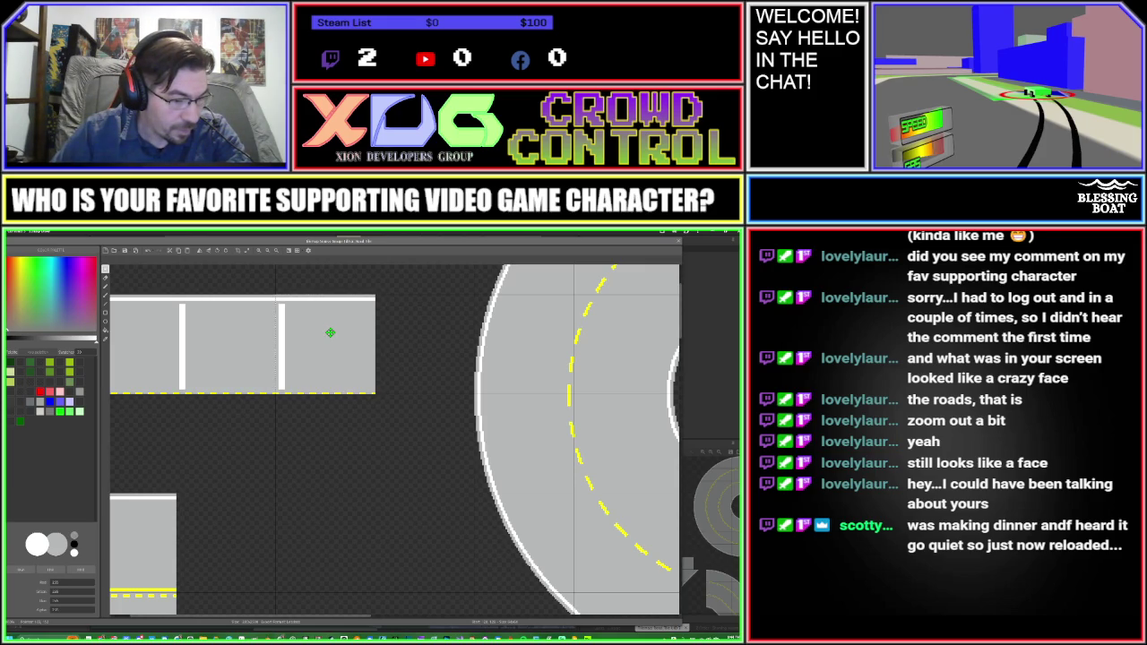
left_click(213, 349)
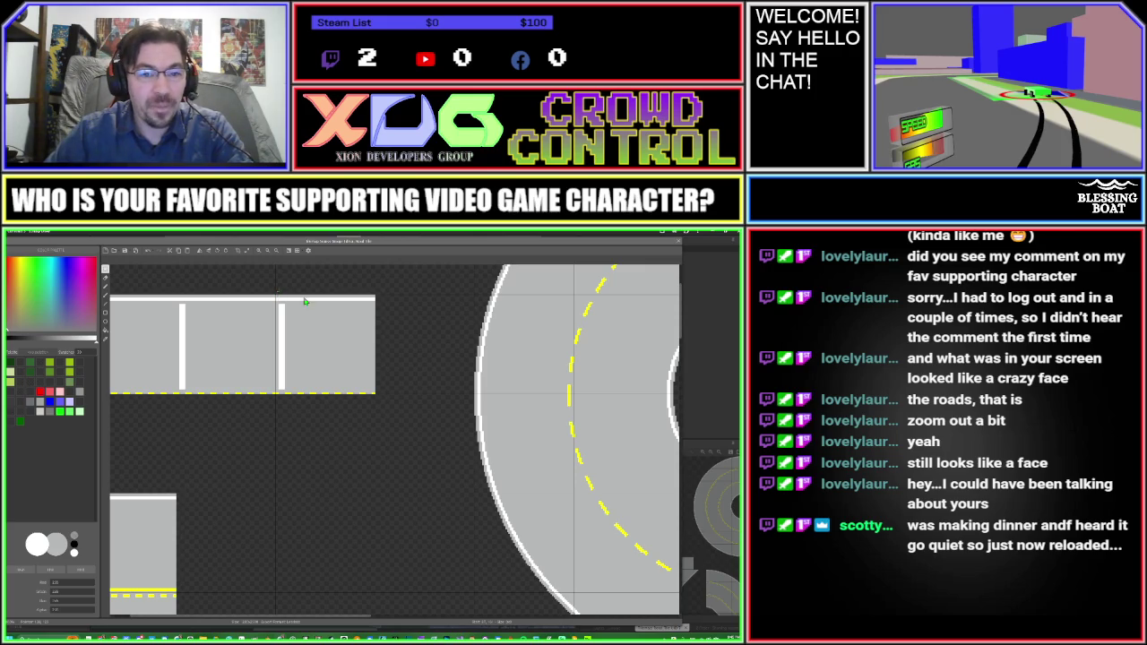
Step: Paint a grey gap with the Pencil into the road's white top edge at the stop line
scroll(278, 292, "up", 2)
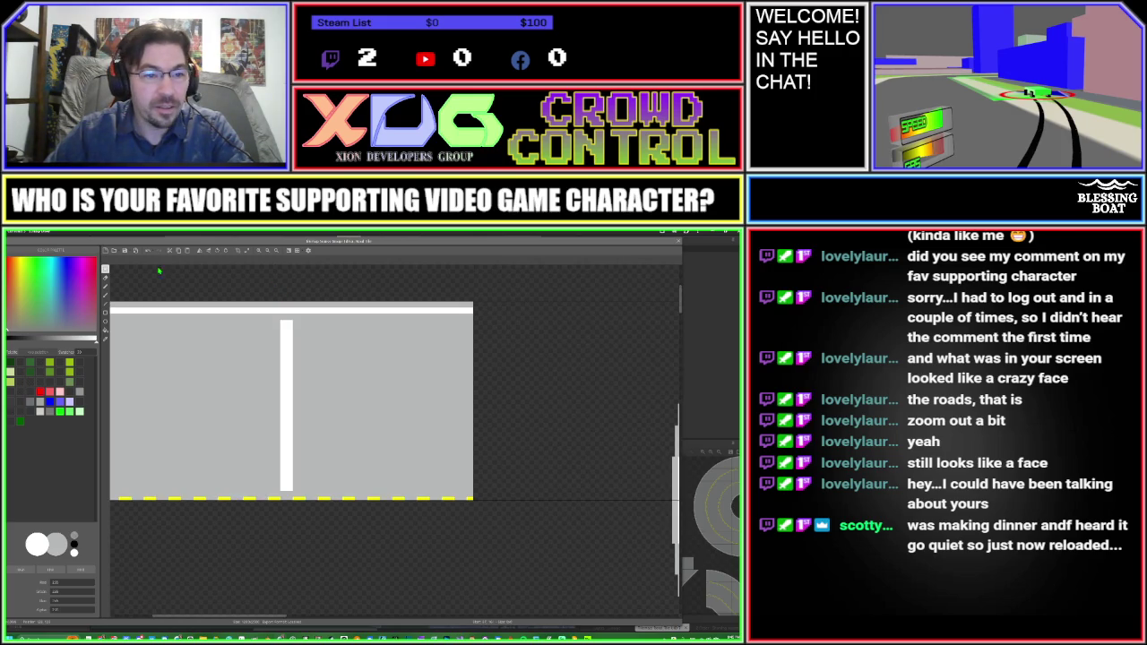
left_click(104, 304)
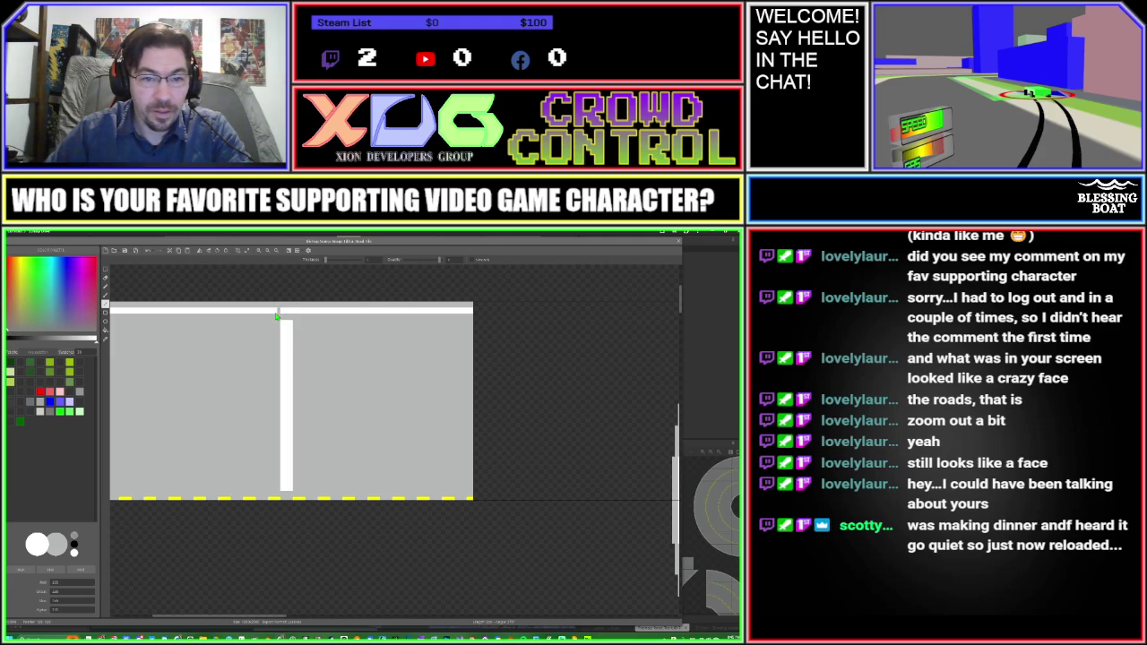
left_click(276, 313)
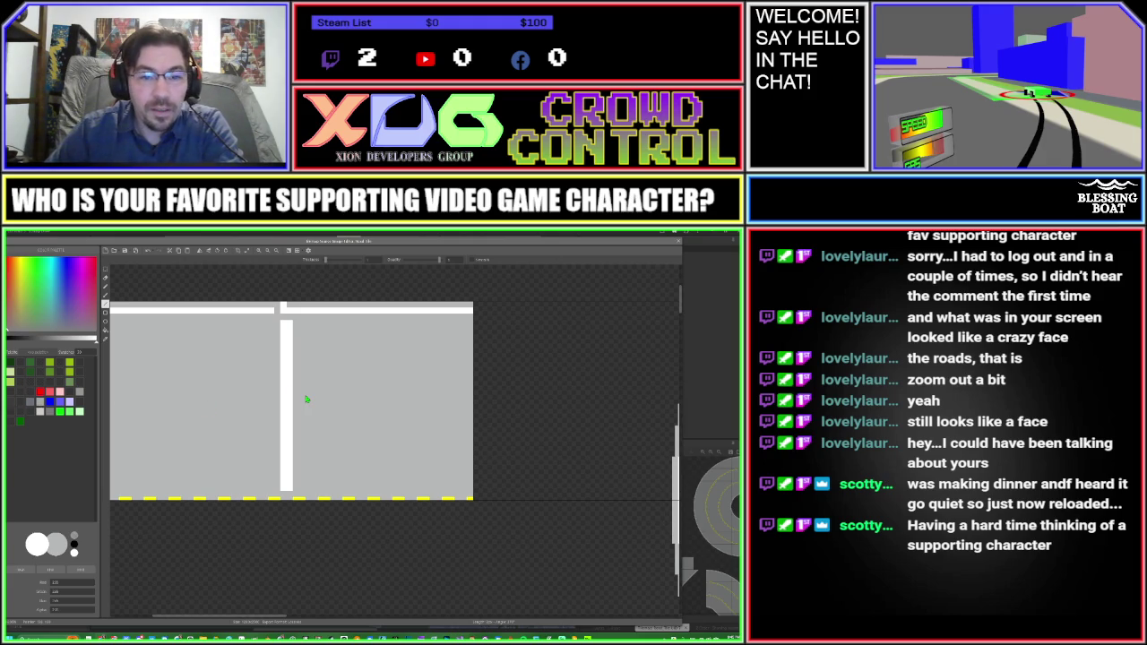
scroll(306, 397, "down", 2)
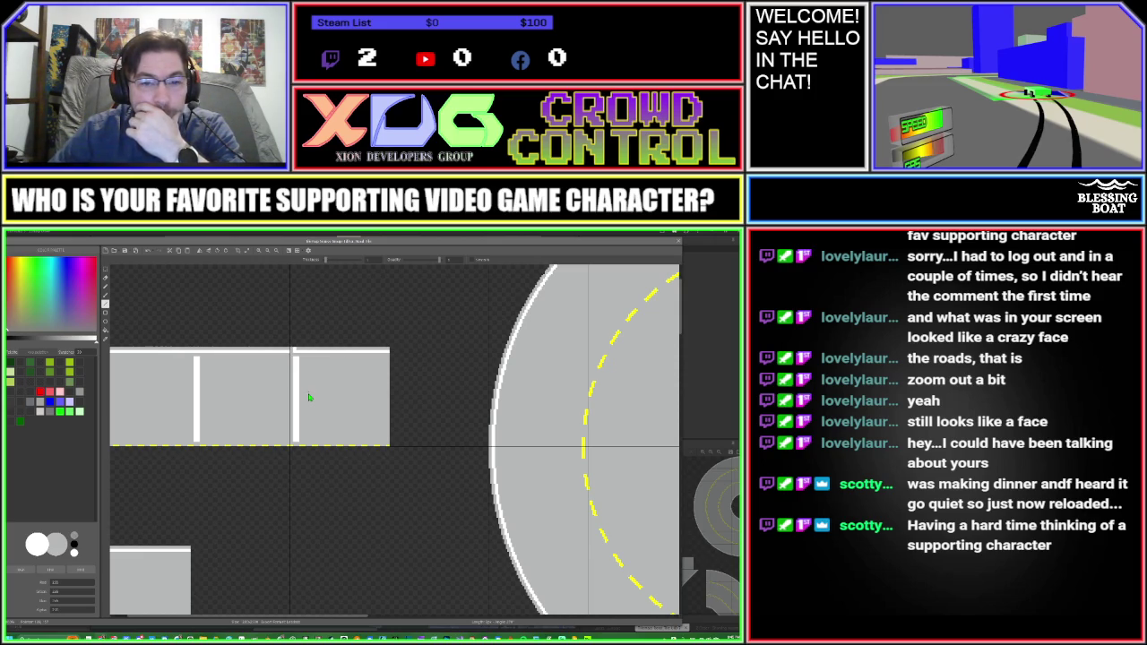
scroll(309, 397, "down", 2)
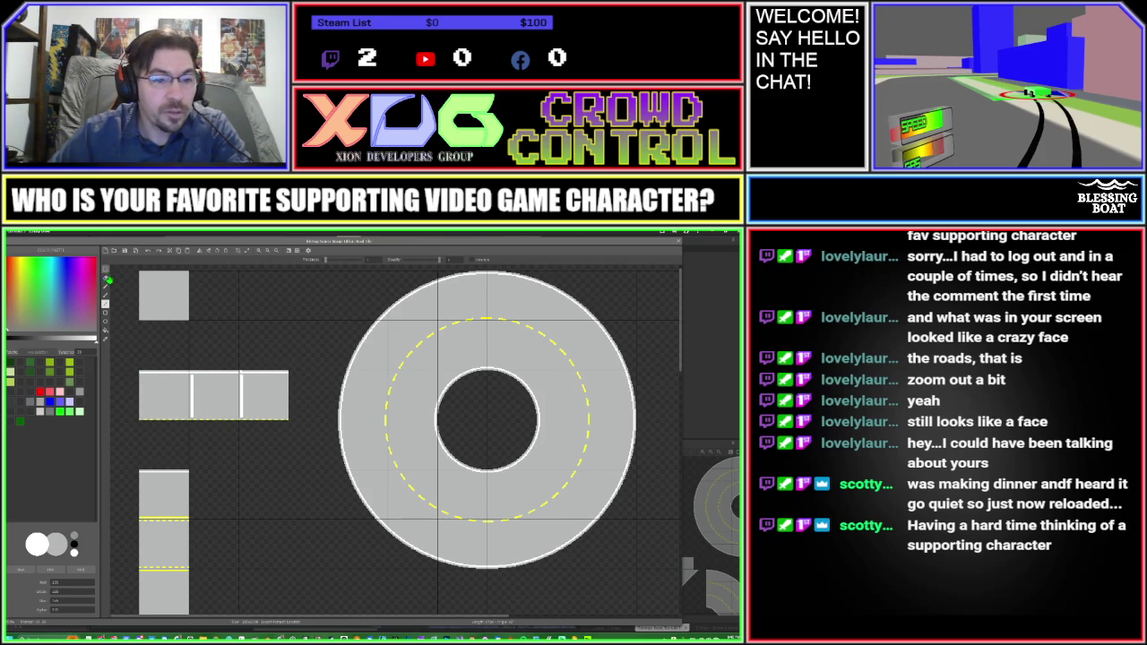
scroll(128, 358, "up", 2)
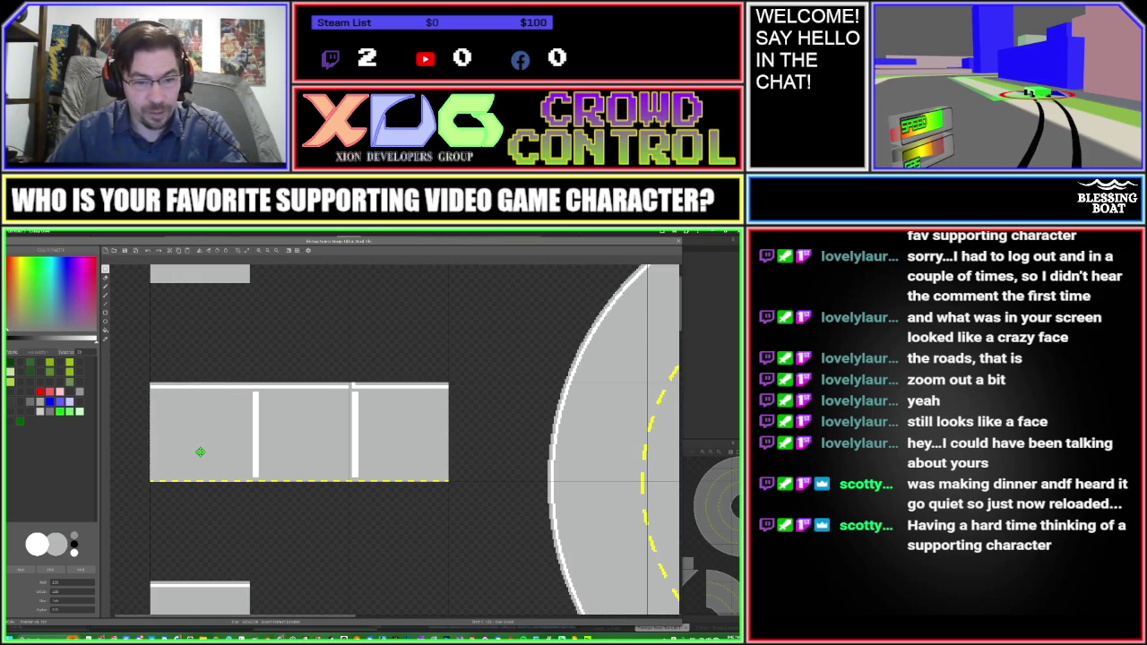
Step: Paste the road tile, flip it vertically, and place it beneath the strip's third tile
key("ctrl+v")
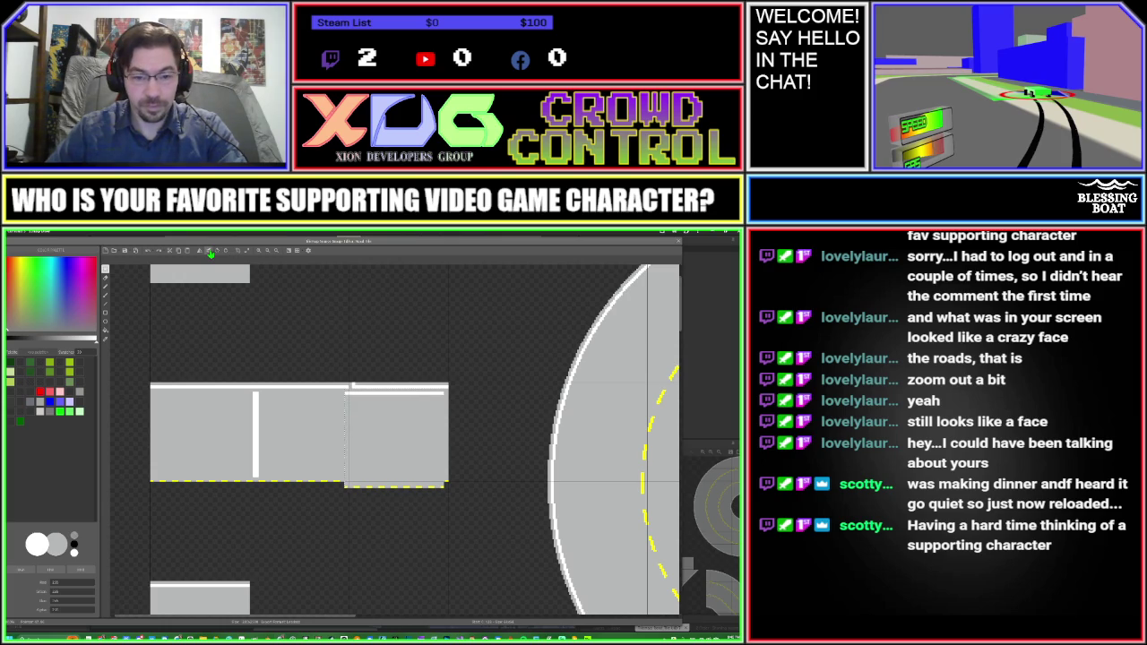
left_click(209, 253)
left_click_drag(389, 419, 396, 516)
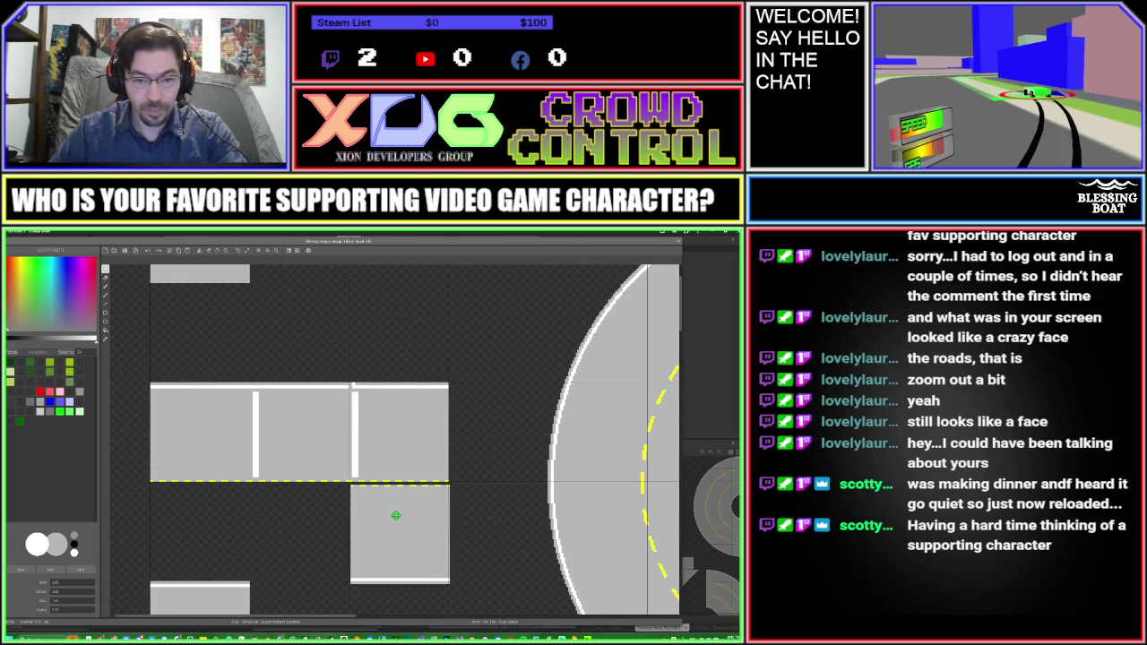
left_click_drag(396, 516, 395, 514)
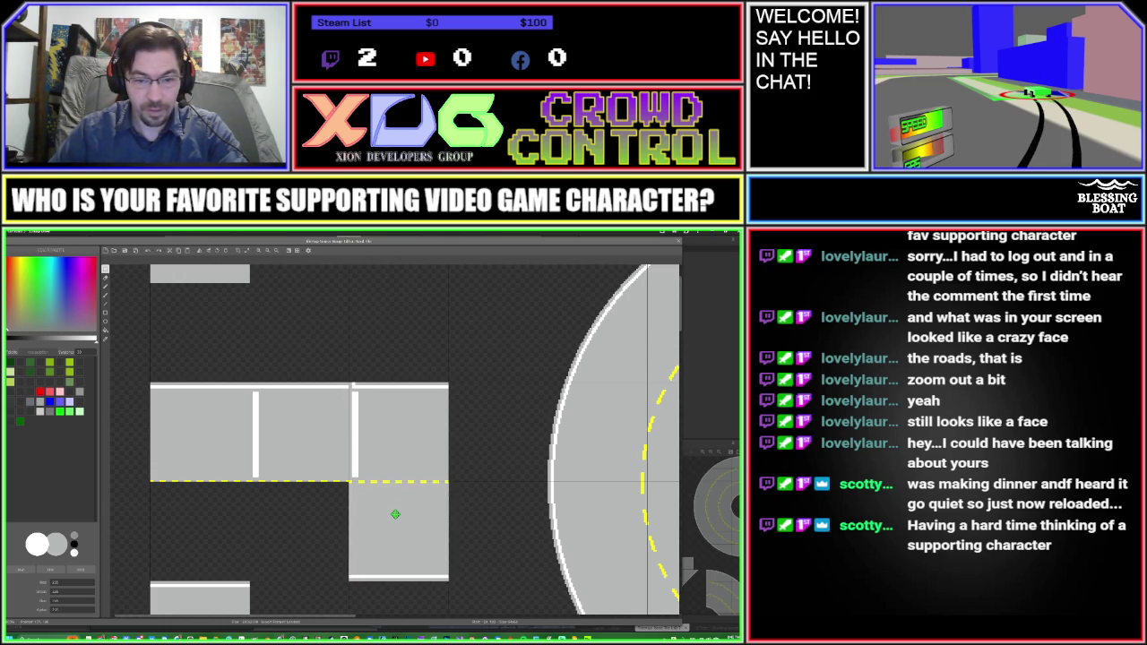
left_click(315, 517)
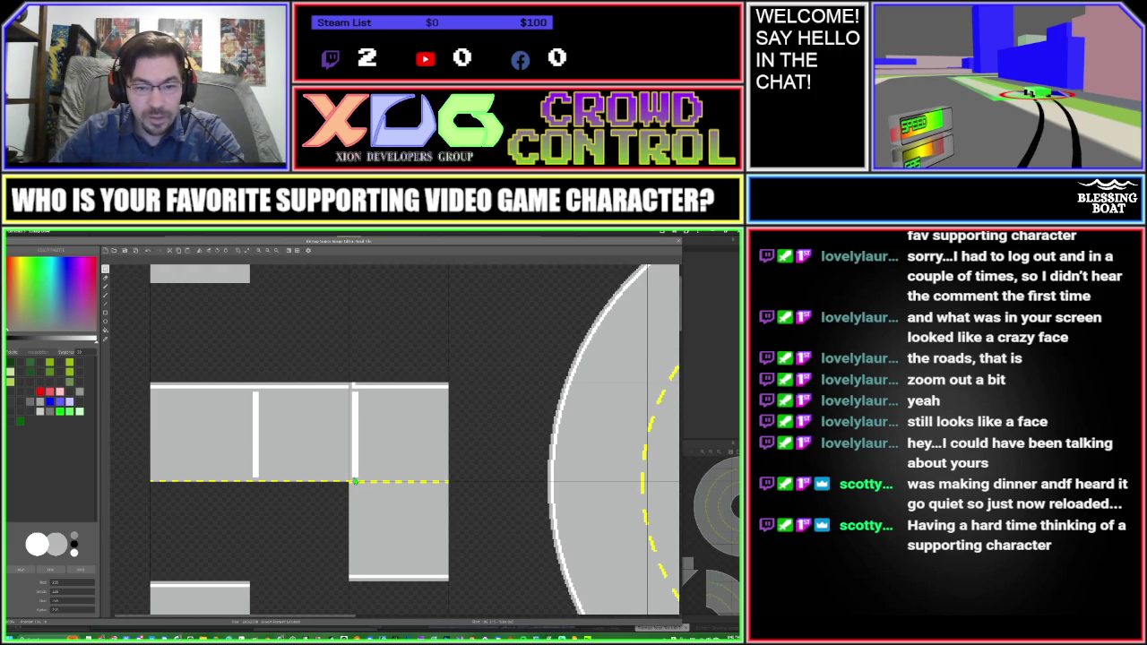
Step: Zoom in and switch to the Brush tool with the L shortcut
scroll(361, 485, "up", 1)
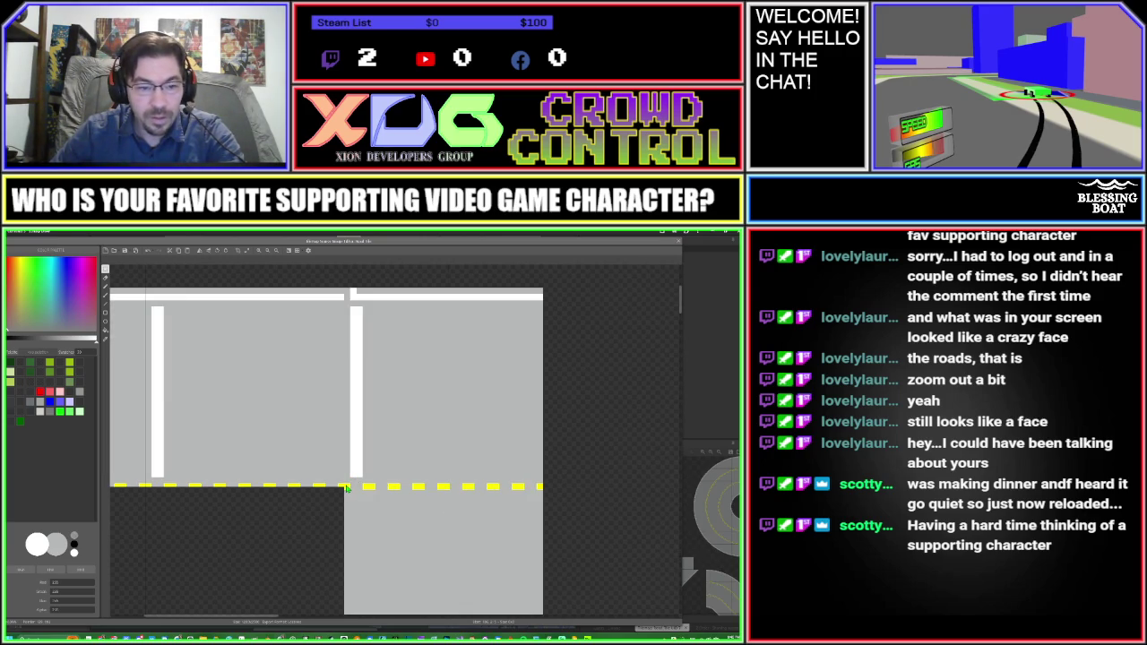
key("l")
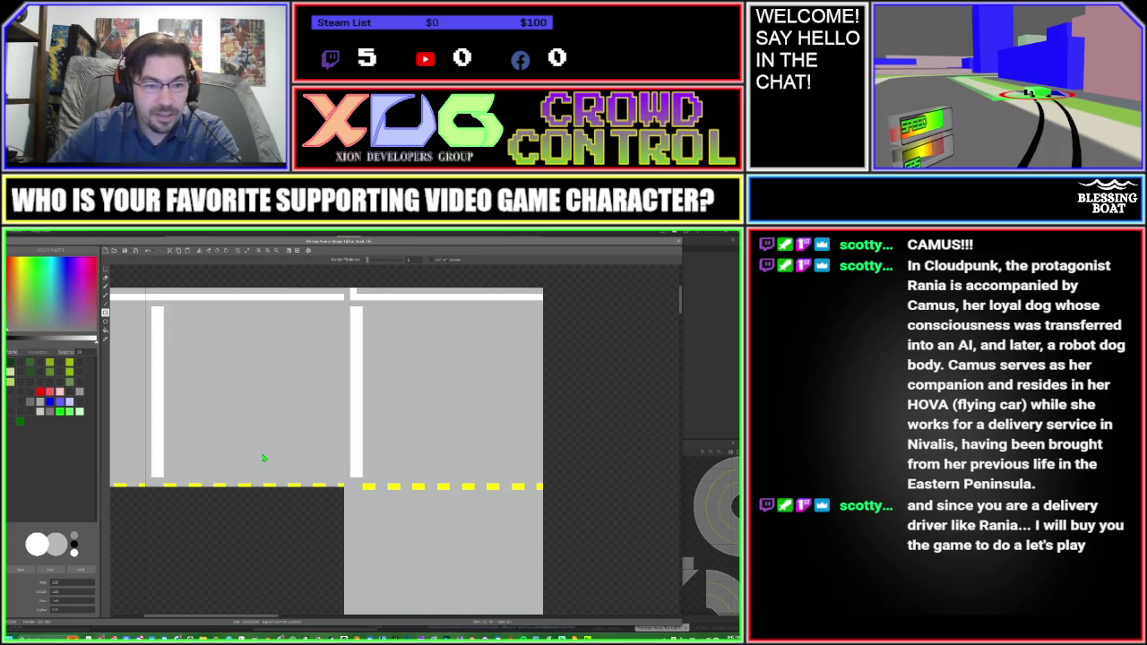
scroll(263, 457, "down", 2)
scroll(262, 458, "down", 2)
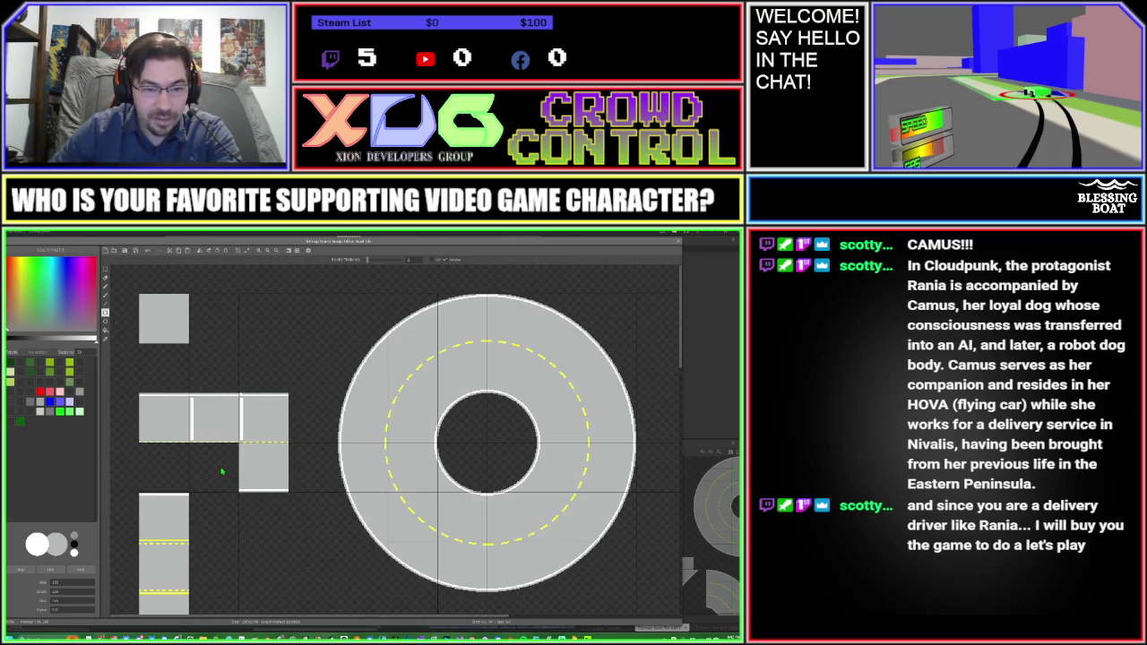
scroll(222, 471, "up", 3)
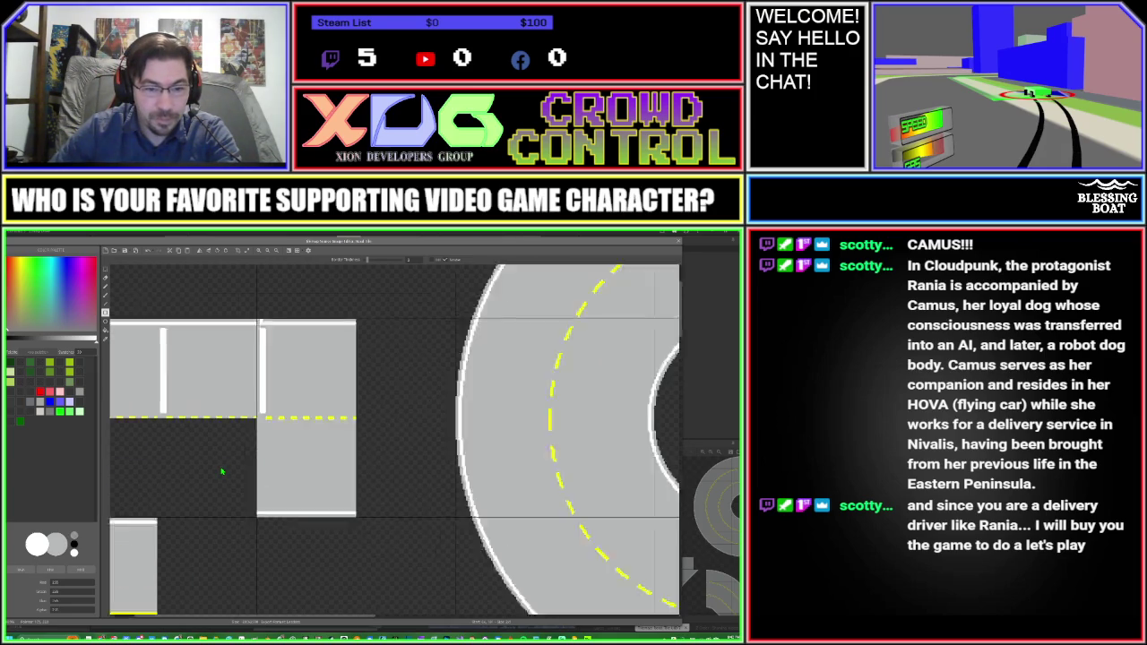
scroll(221, 472, "down", 1)
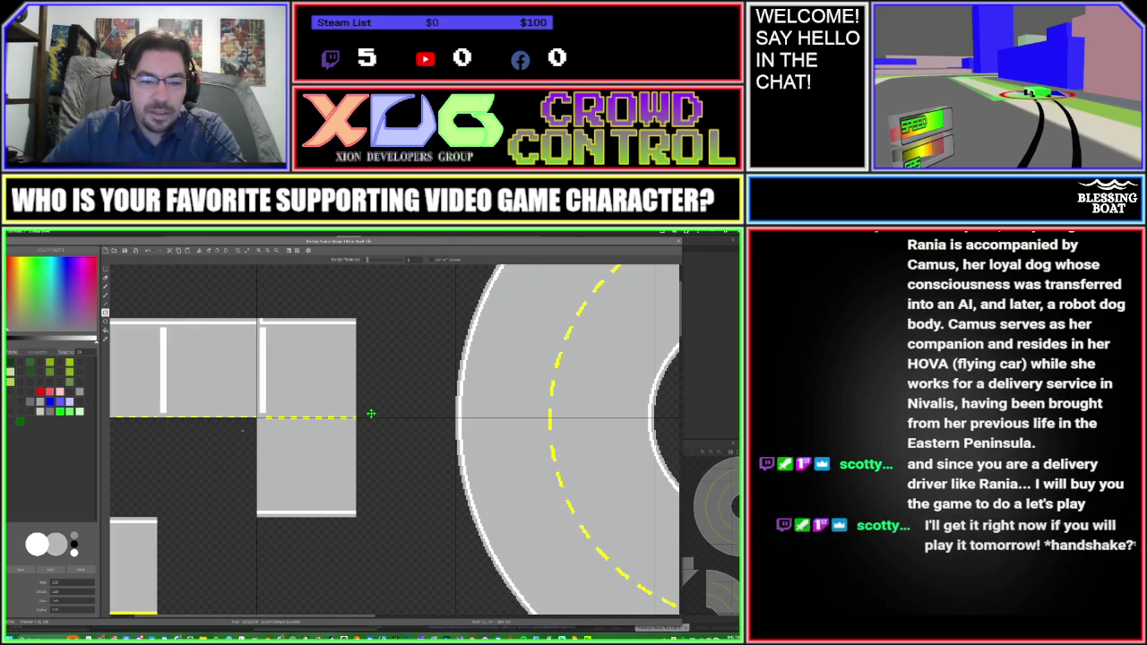
Step: Recentre the road pieces on the canvas, then switch to the Cloudpunk Steam page
left_click_drag(249, 430, 401, 413)
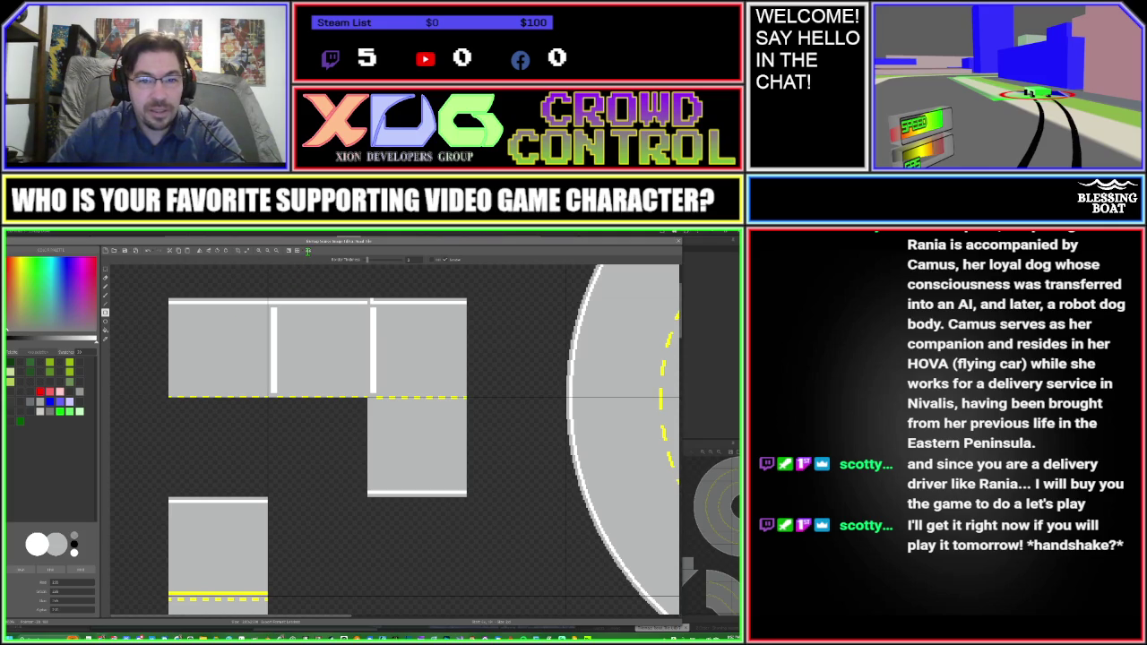
key("alt+Tab")
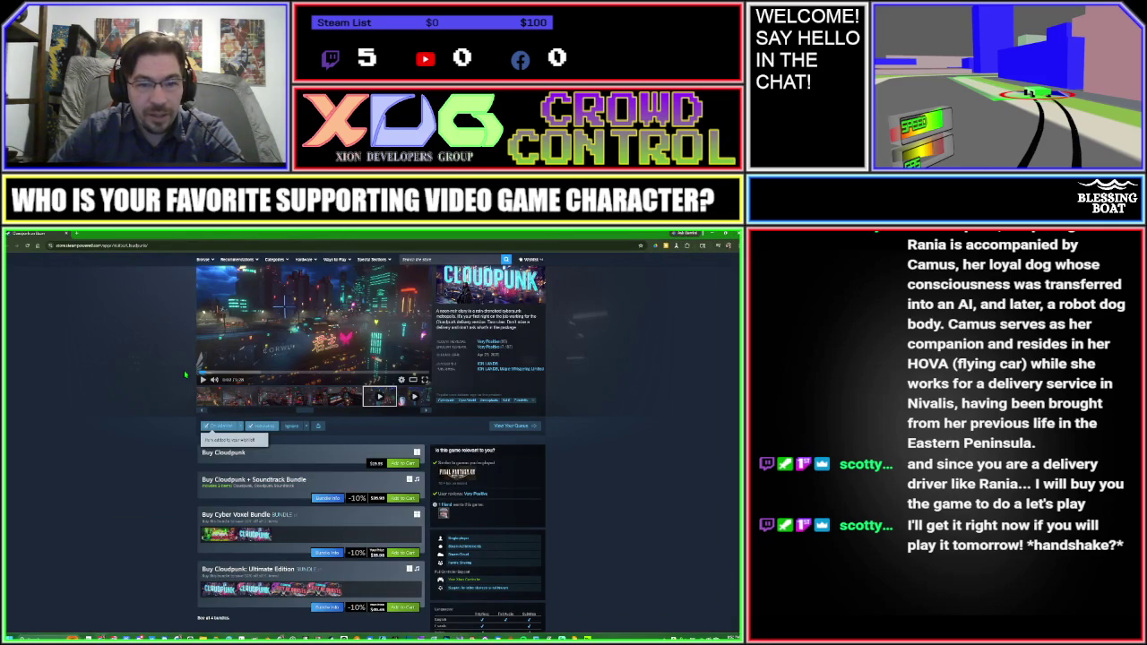
mouse_move(234, 373)
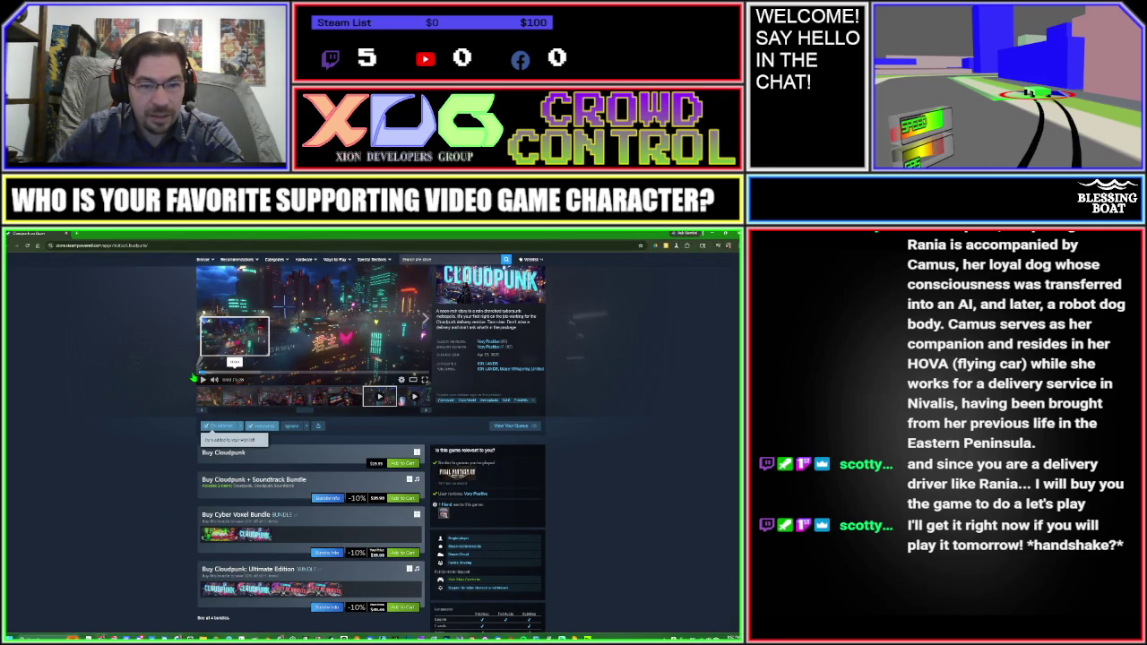
Step: Restart the Cloudpunk trailer, make it full screen, and start playback
left_click(203, 376)
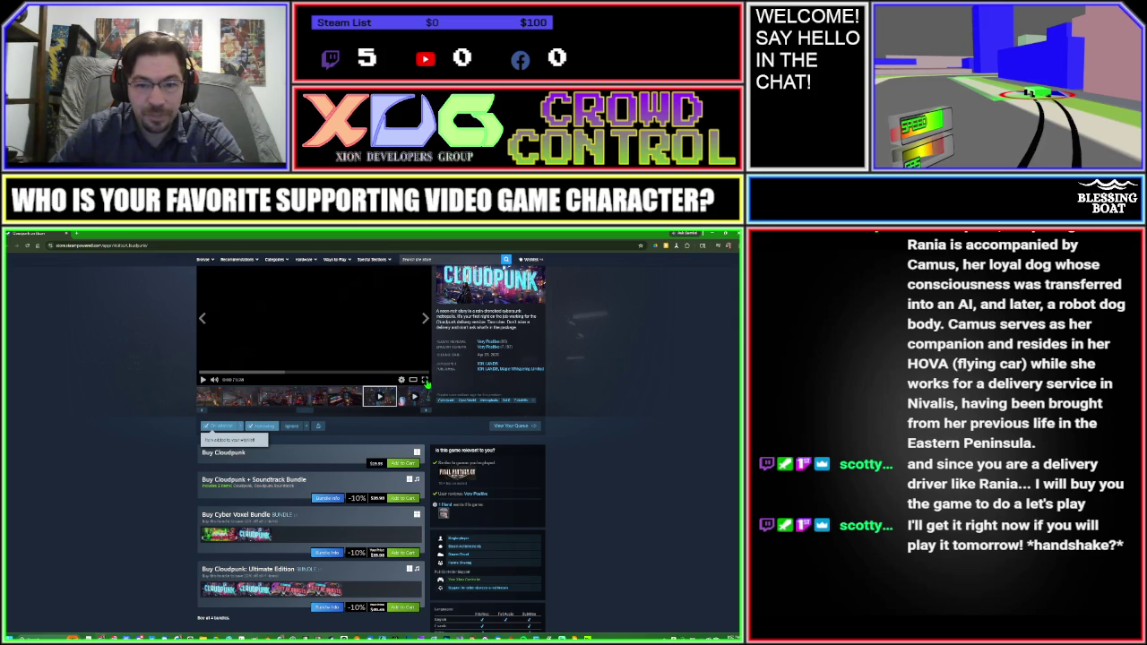
left_click(424, 380)
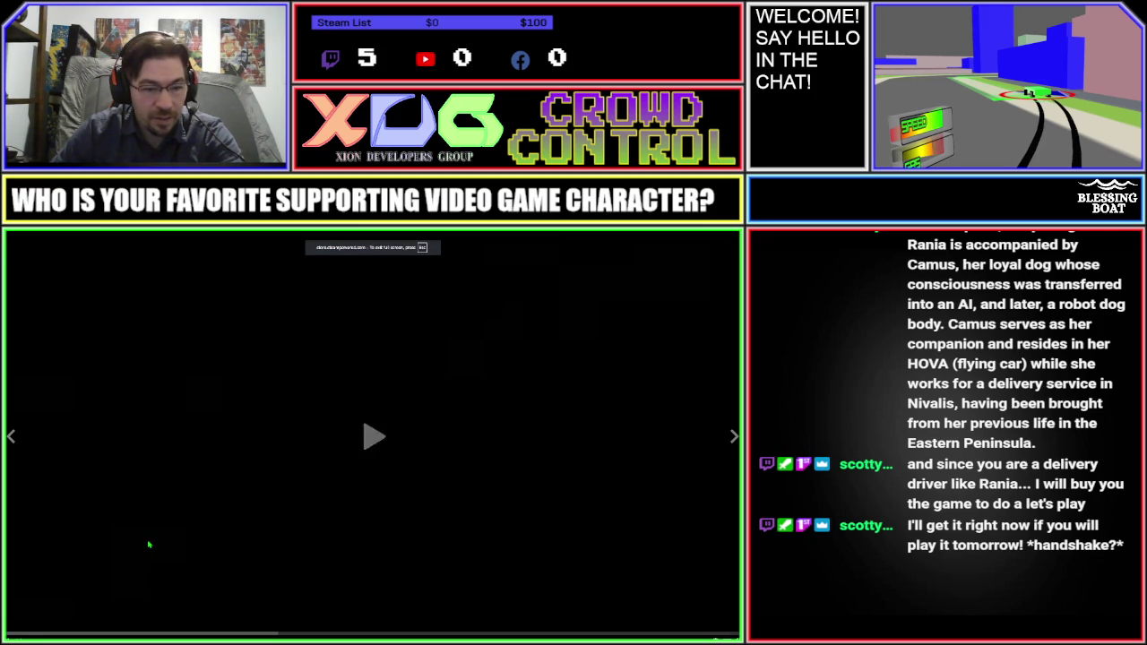
left_click(149, 543)
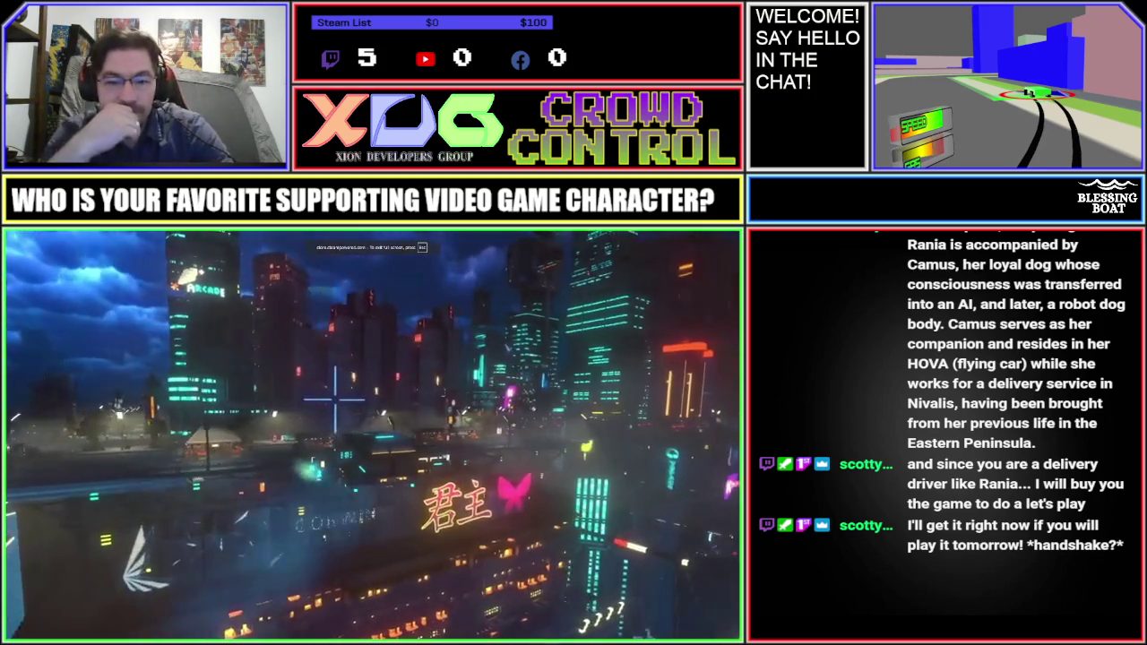